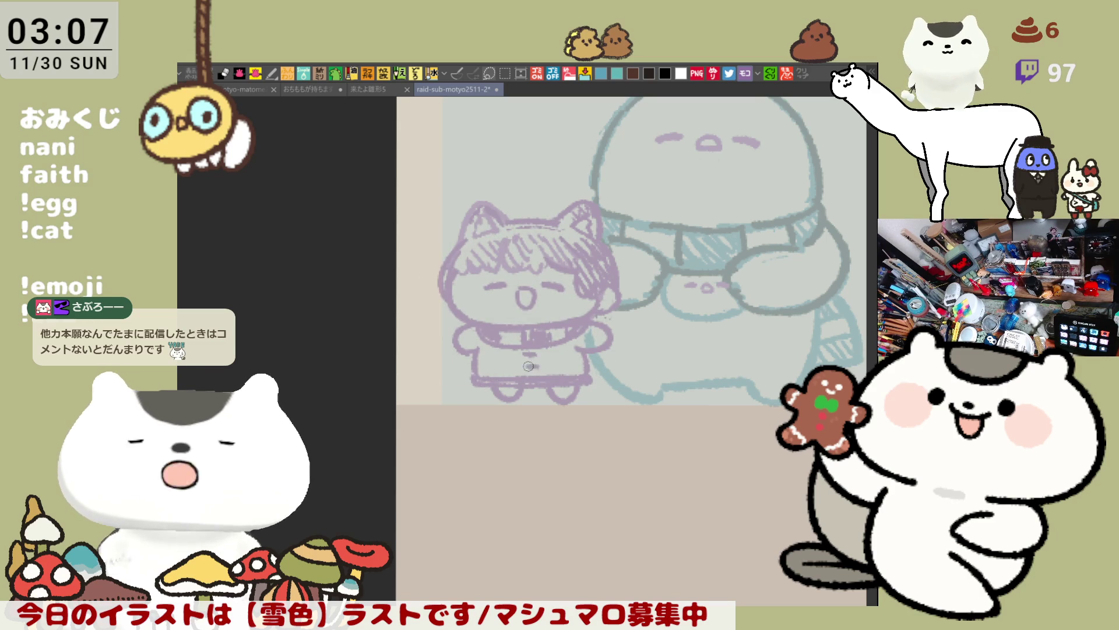
# Save the drawing and add a short stroke to the line art.
pyautogui.hotkey('ctrl', 's')
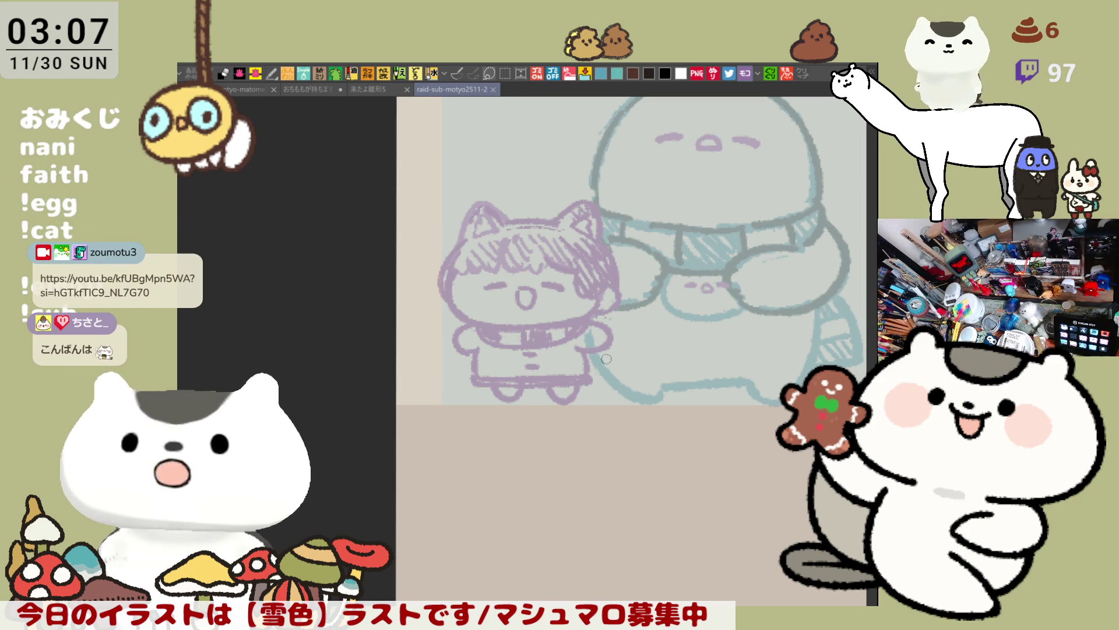
pyautogui.moveTo(605, 353)
pyautogui.mouseDown()
pyautogui.moveTo(601, 386)
pyautogui.moveTo(585, 380)
pyautogui.moveTo(615, 370)
pyautogui.moveTo(601, 353)
pyautogui.moveTo(600, 379)
pyautogui.moveTo(609, 376)
pyautogui.moveTo(597, 364)
pyautogui.moveTo(607, 362)
pyautogui.moveTo(595, 385)
pyautogui.moveTo(599, 354)
pyautogui.moveTo(577, 340)
pyautogui.mouseUp()
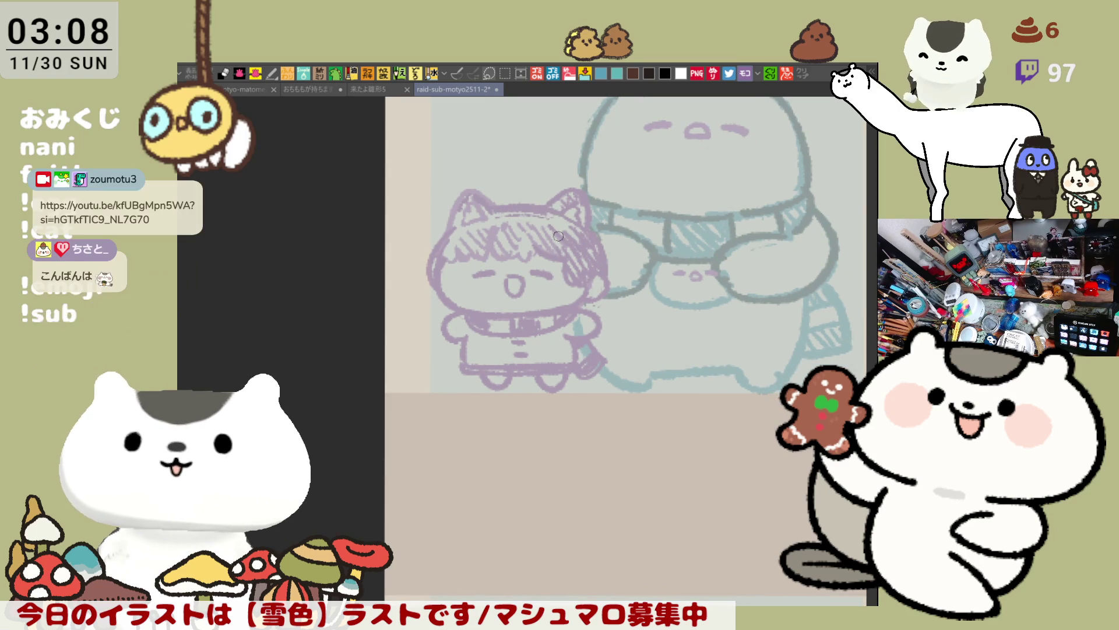
# Paint a pink tuft on top of the creature's head, removing extra base strokes.
pyautogui.moveTo(536, 221); pyautogui.dragTo(575, 243)
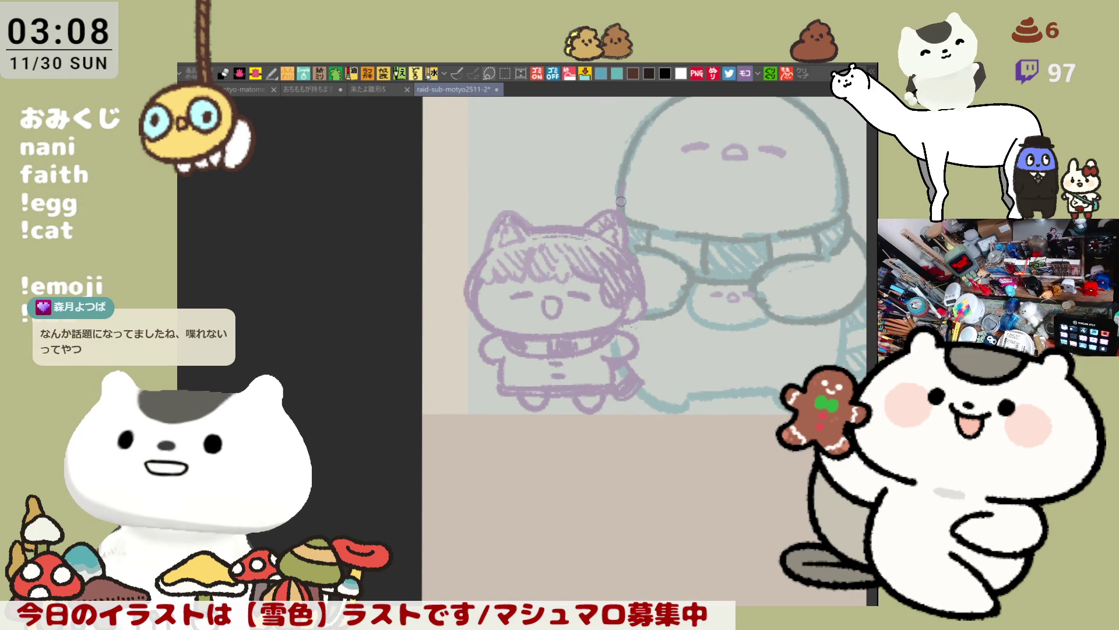
pyautogui.moveTo(646, 253); pyautogui.dragTo(538, 235)
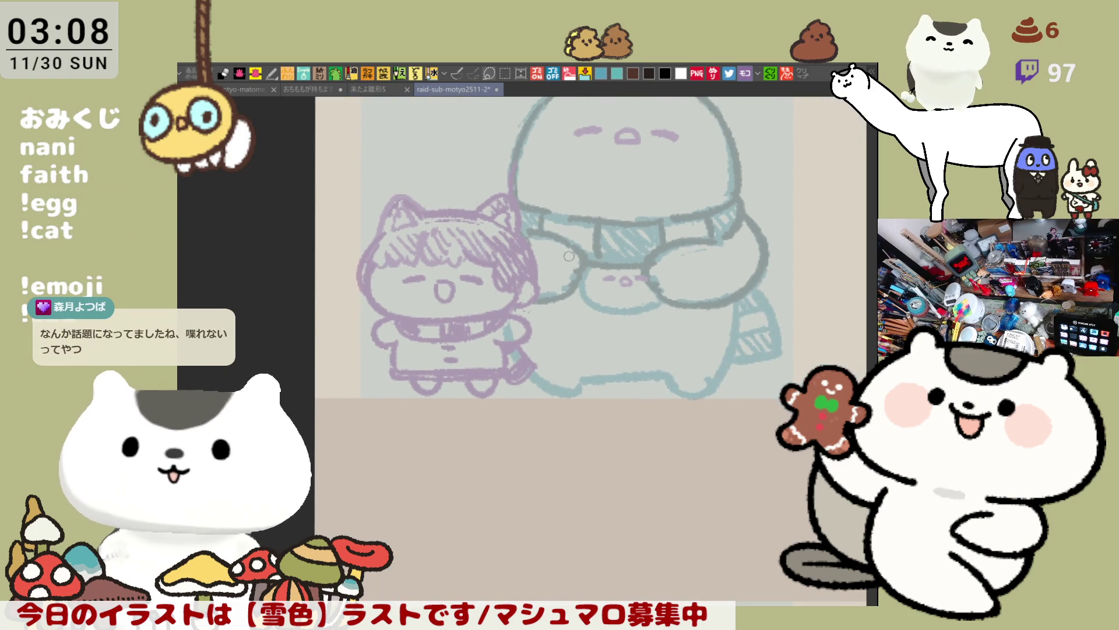
pyautogui.moveTo(595, 266)
pyautogui.mouseDown()
pyautogui.moveTo(555, 329)
pyautogui.moveTo(488, 330)
pyautogui.mouseUp()
pyautogui.moveTo(557, 270); pyautogui.dragTo(571, 334)
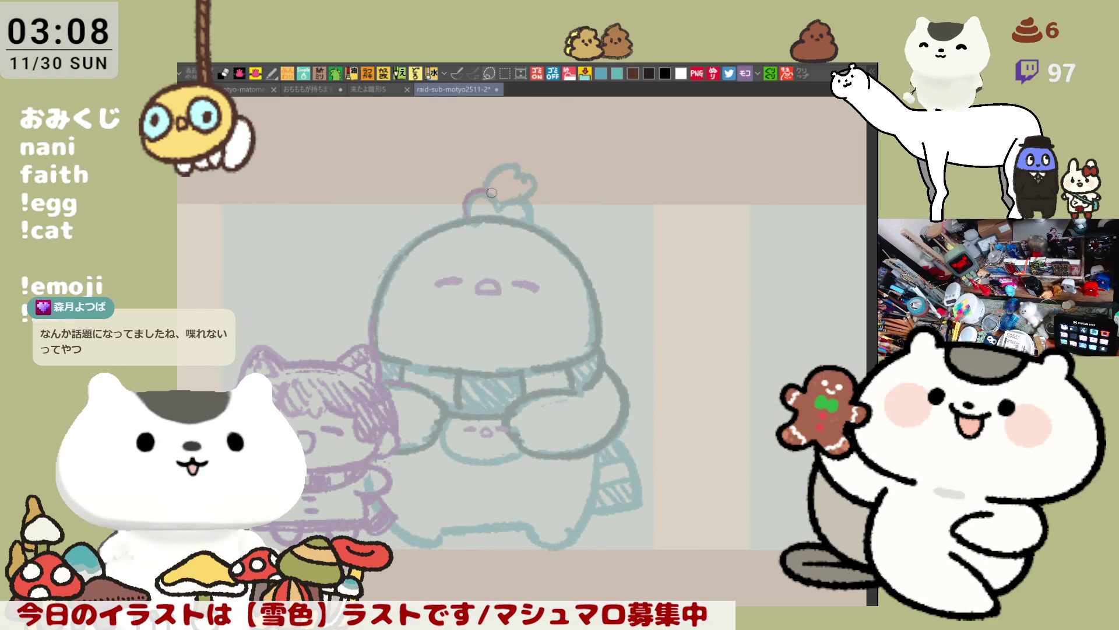
pyautogui.moveTo(471, 217)
pyautogui.mouseDown()
pyautogui.moveTo(510, 201)
pyautogui.moveTo(534, 224)
pyautogui.moveTo(502, 204)
pyautogui.moveTo(526, 226)
pyautogui.mouseUp()
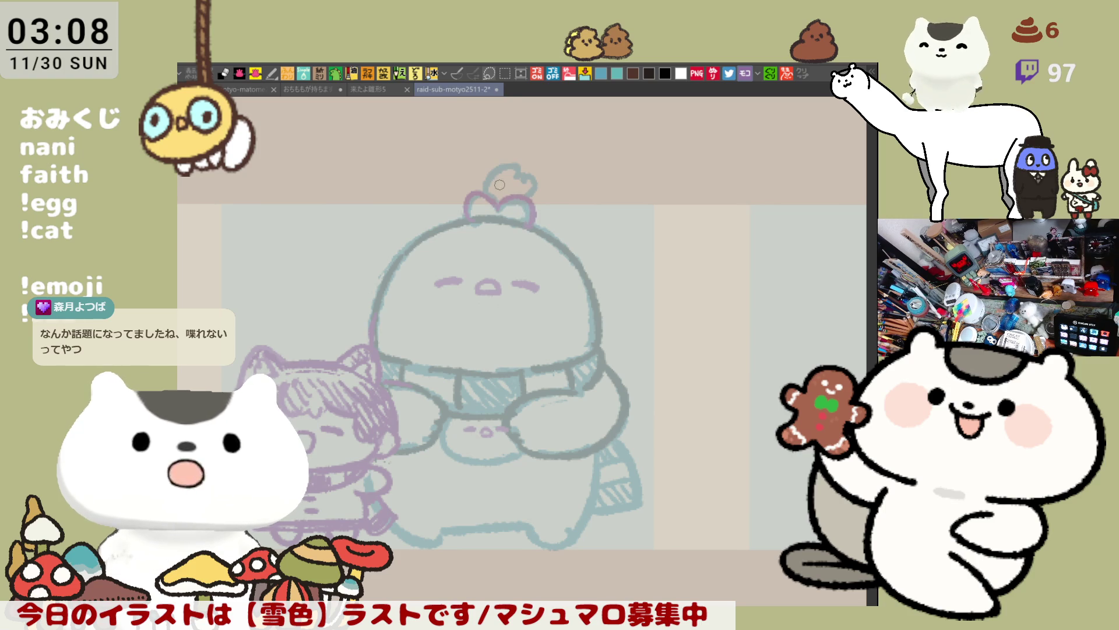
pyautogui.moveTo(489, 191)
pyautogui.mouseDown()
pyautogui.moveTo(519, 170)
pyautogui.moveTo(533, 186)
pyautogui.moveTo(502, 199)
pyautogui.moveTo(510, 167)
pyautogui.moveTo(527, 175)
pyautogui.moveTo(512, 206)
pyautogui.moveTo(528, 223)
pyautogui.mouseUp()
pyautogui.hotkey('ctrl', 'z')
pyautogui.hotkey('ctrl', 'z')
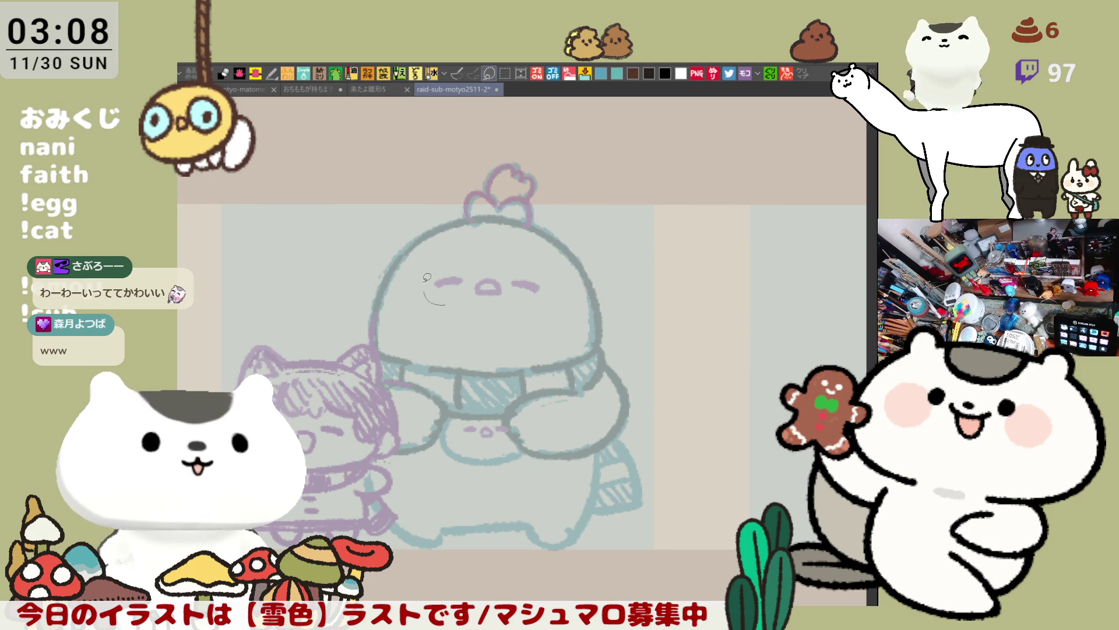
# Reshape the creature's left eye with a selection, recenter the drawing, and sketch an arc above the child.
pyautogui.moveTo(428, 290); pyautogui.dragTo(435, 302)
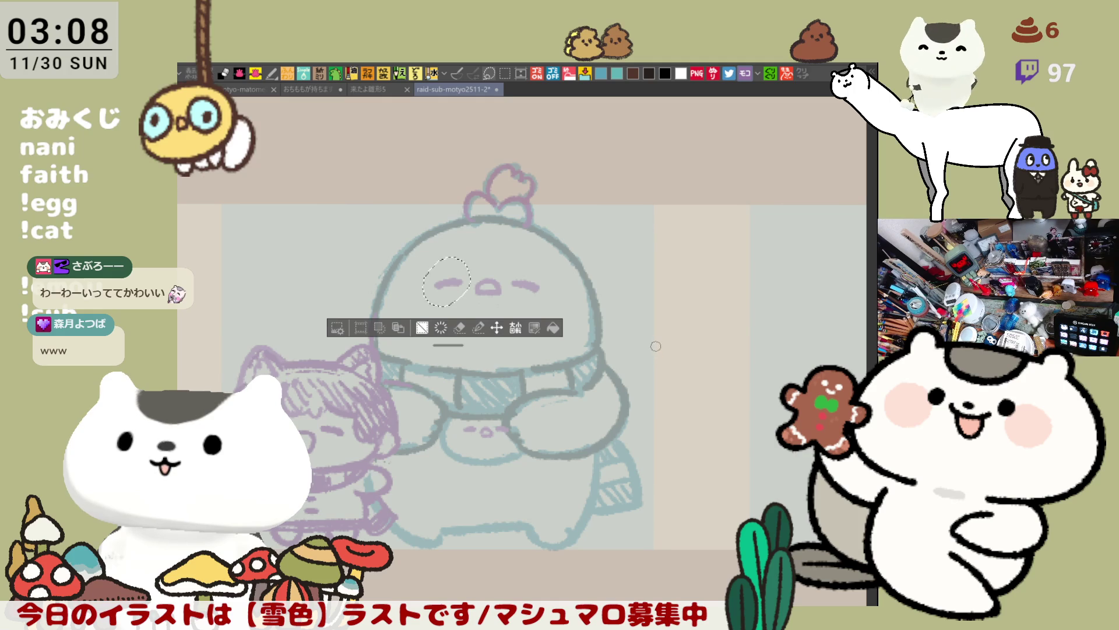
pyautogui.hotkey('ctrl', 'd')
pyautogui.moveTo(589, 385); pyautogui.dragTo(613, 369)
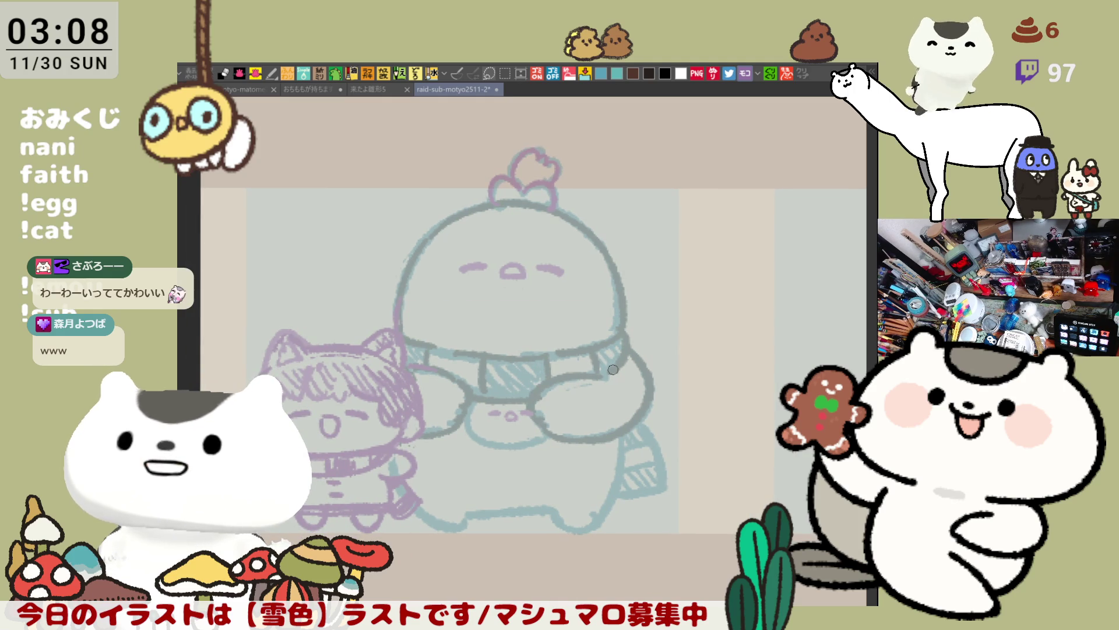
pyautogui.moveTo(457, 415); pyautogui.dragTo(544, 415)
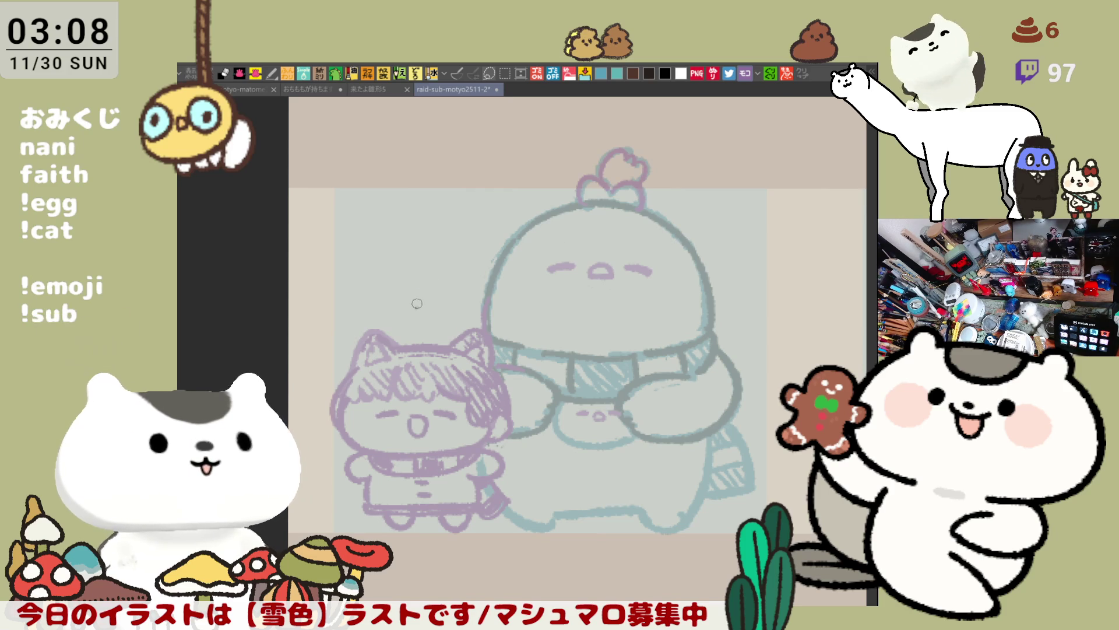
pyautogui.moveTo(412, 308)
pyautogui.mouseDown()
pyautogui.moveTo(422, 291)
pyautogui.moveTo(450, 305)
pyautogui.mouseUp()
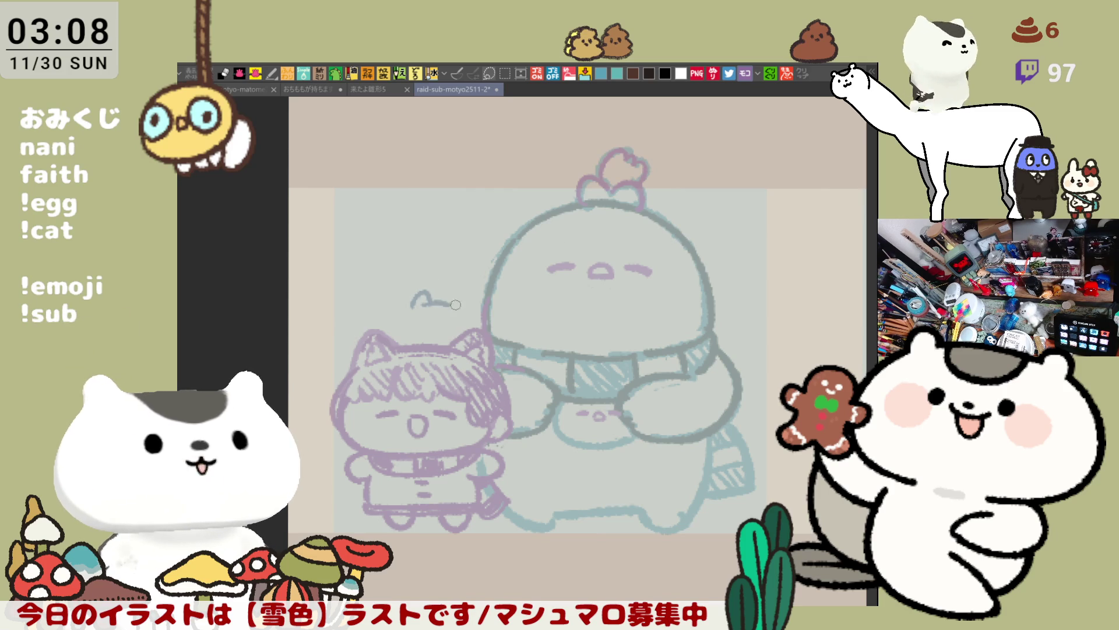
# Redraw the small cat's head arc and left ear above the child, then save.
pyautogui.hotkey('ctrl', 'z')
pyautogui.moveTo(410, 315)
pyautogui.mouseDown()
pyautogui.moveTo(465, 314)
pyautogui.moveTo(425, 345)
pyautogui.moveTo(448, 315)
pyautogui.mouseUp()
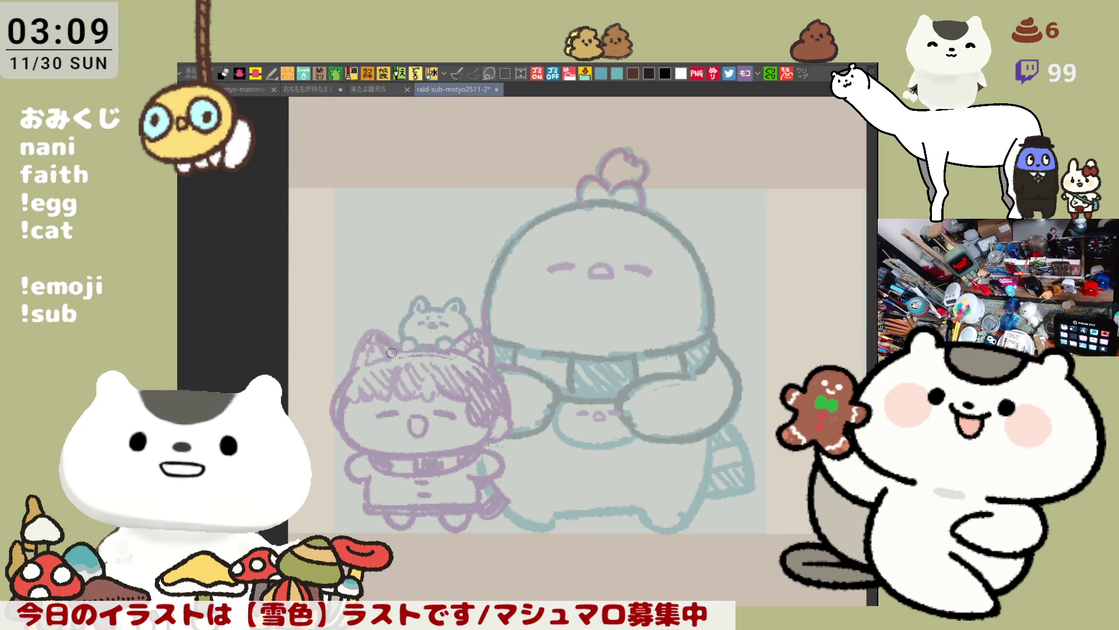
pyautogui.moveTo(353, 369)
pyautogui.mouseDown()
pyautogui.moveTo(378, 322)
pyautogui.moveTo(408, 350)
pyautogui.moveTo(370, 332)
pyautogui.moveTo(399, 348)
pyautogui.mouseUp()
pyautogui.hotkey('ctrl', 'z')
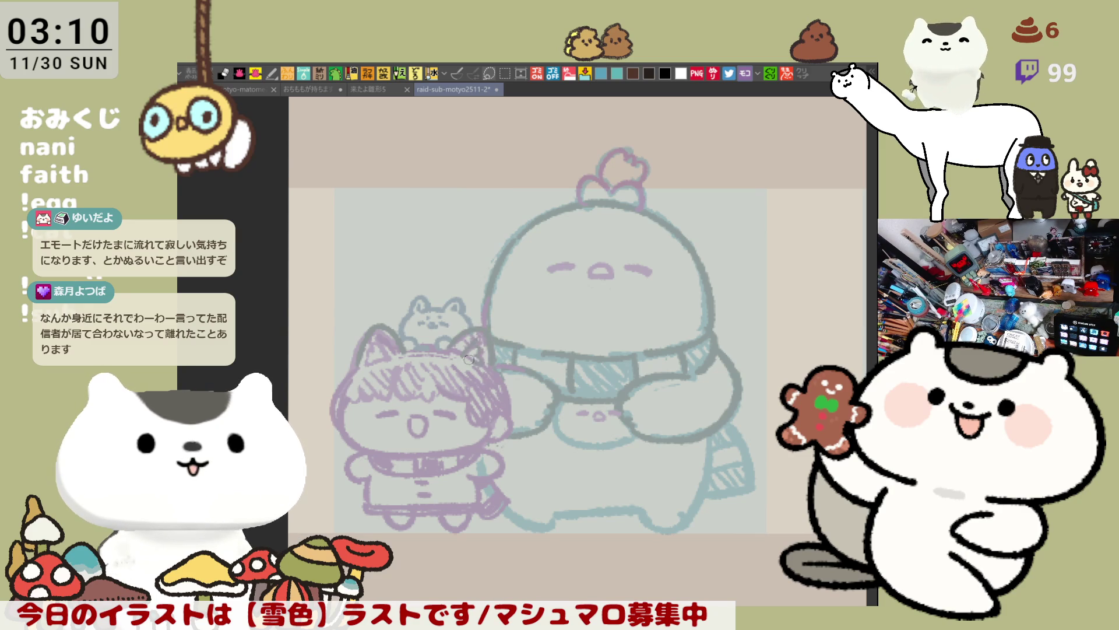
pyautogui.hotkey('ctrl', 's')
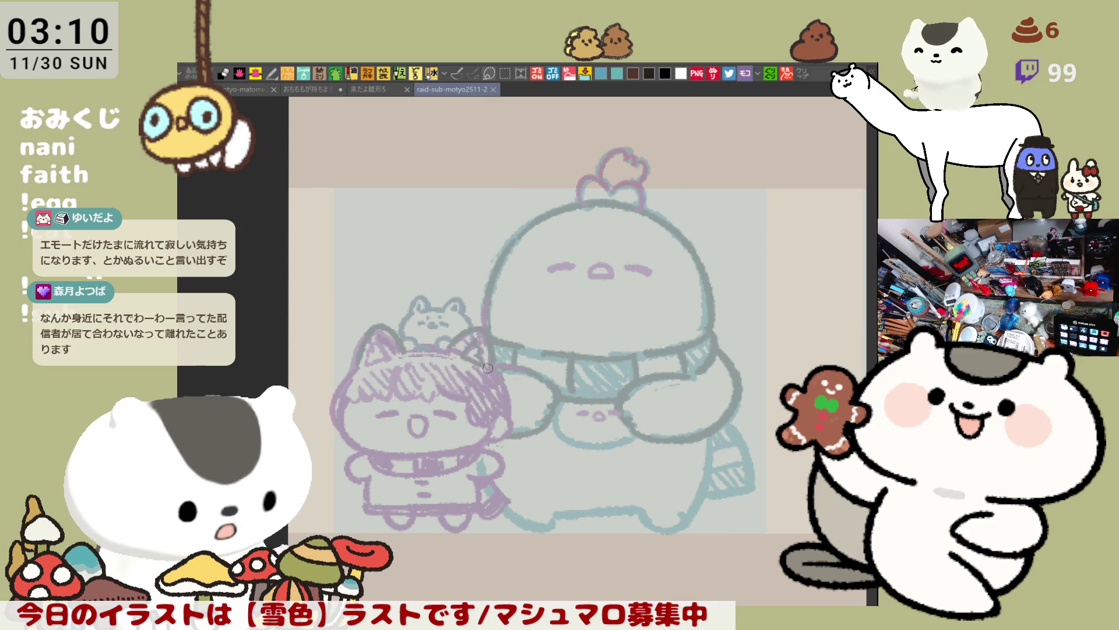
# Retrace the left edge of the child's head and the small creature's left outline darker.
pyautogui.scroll(-2, 487, 368)
pyautogui.scroll(-1, 499, 334)
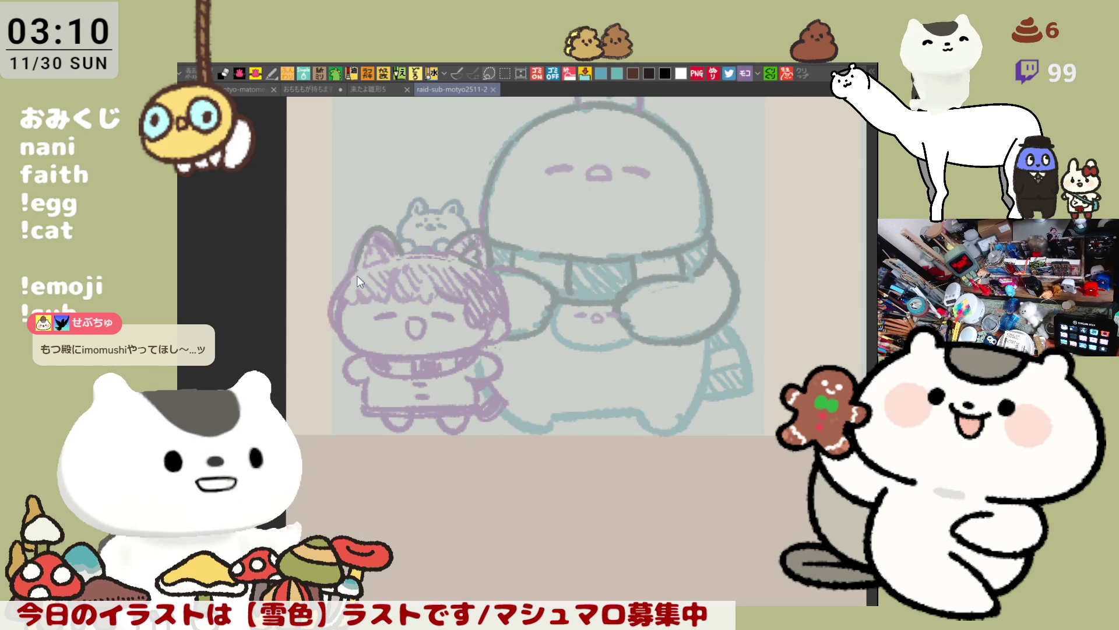
pyautogui.hotkey('ctrl', 'z')
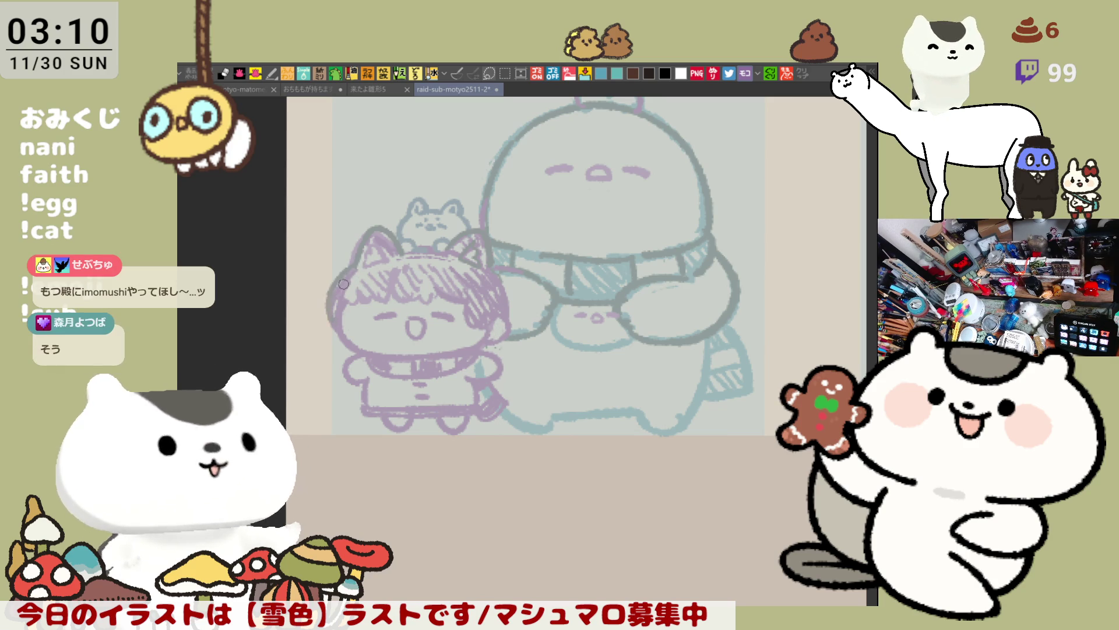
pyautogui.moveTo(335, 278); pyautogui.dragTo(339, 306)
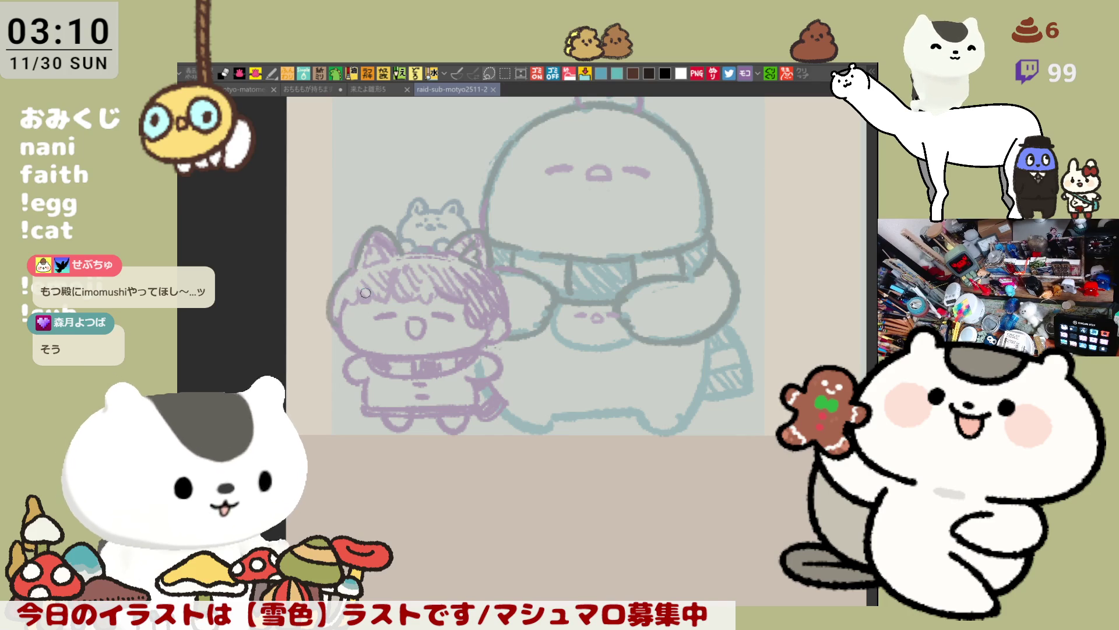
pyautogui.scroll(-1, 372, 261)
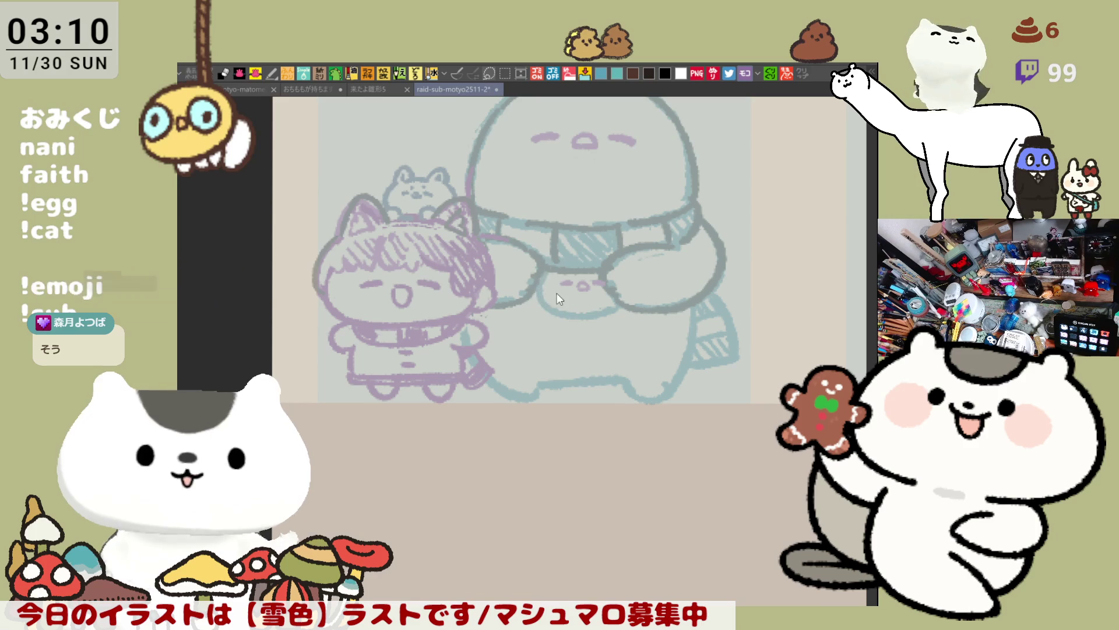
pyautogui.moveTo(544, 274); pyautogui.dragTo(593, 314)
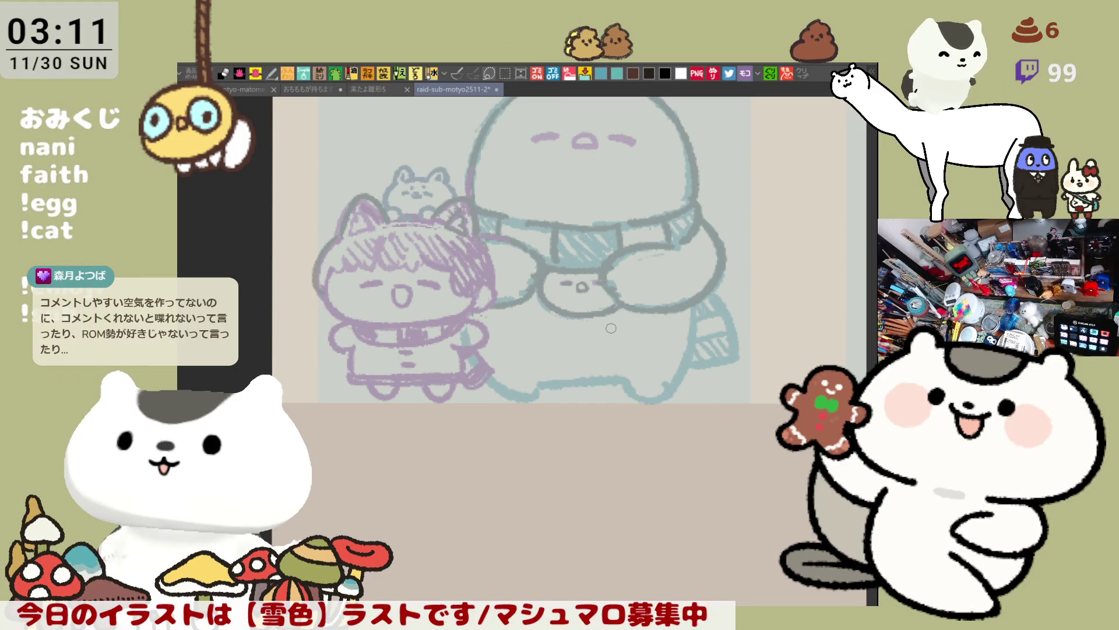
# Undo a trial body fill, then darken the small cat's ears and the child's right hair edge.
pyautogui.click(611, 329)
pyautogui.hotkey('ctrl', 'z')
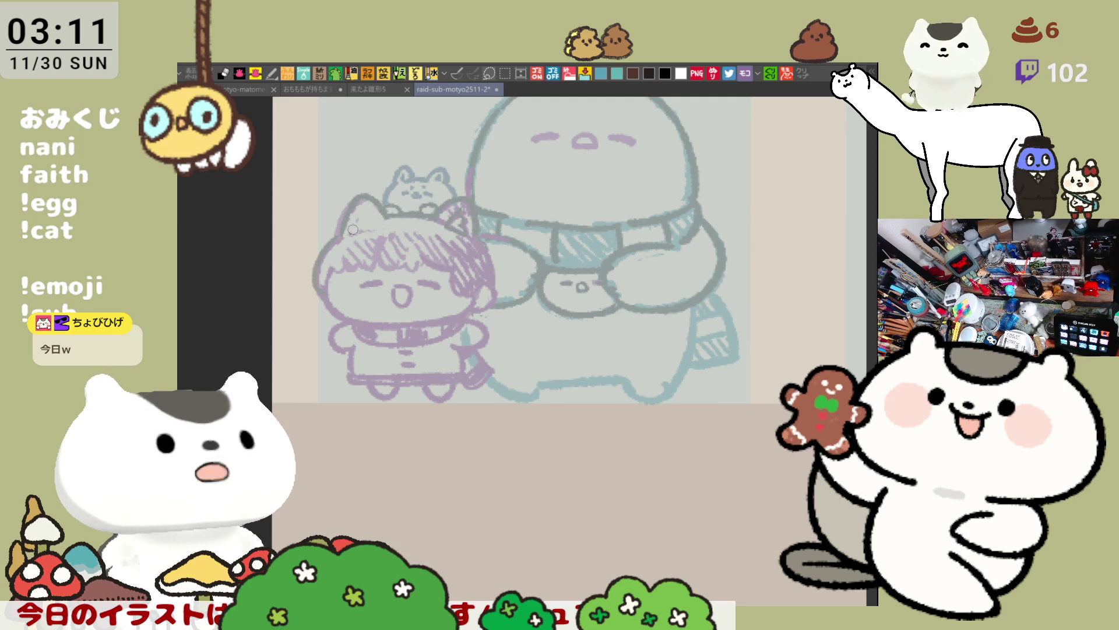
pyautogui.moveTo(362, 209); pyautogui.dragTo(374, 222)
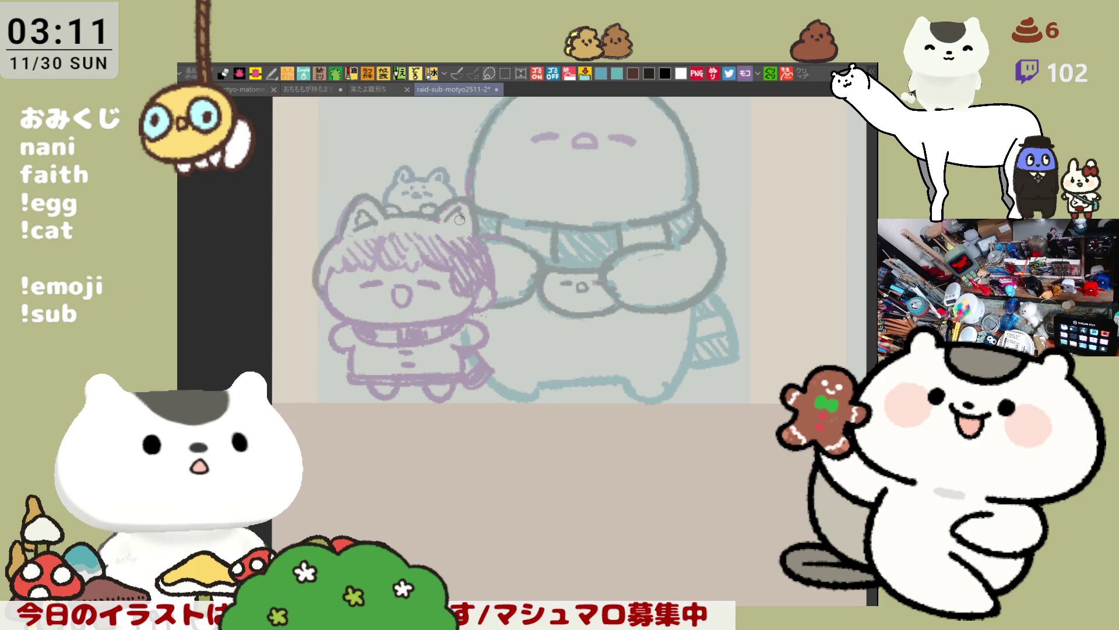
pyautogui.moveTo(447, 221); pyautogui.dragTo(464, 227)
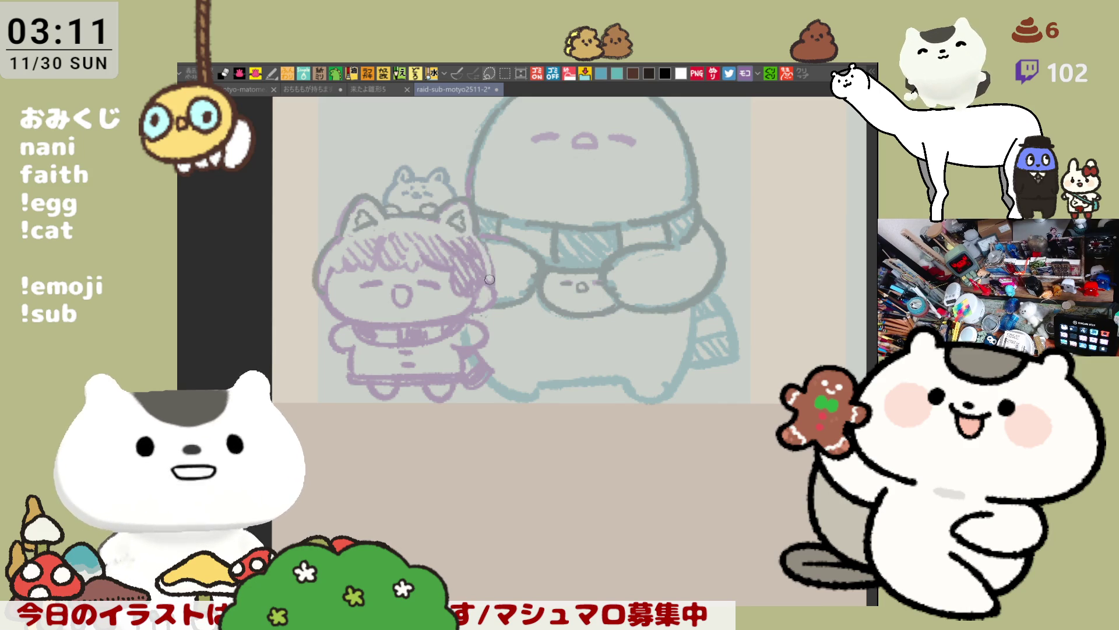
pyautogui.moveTo(485, 242); pyautogui.dragTo(494, 286)
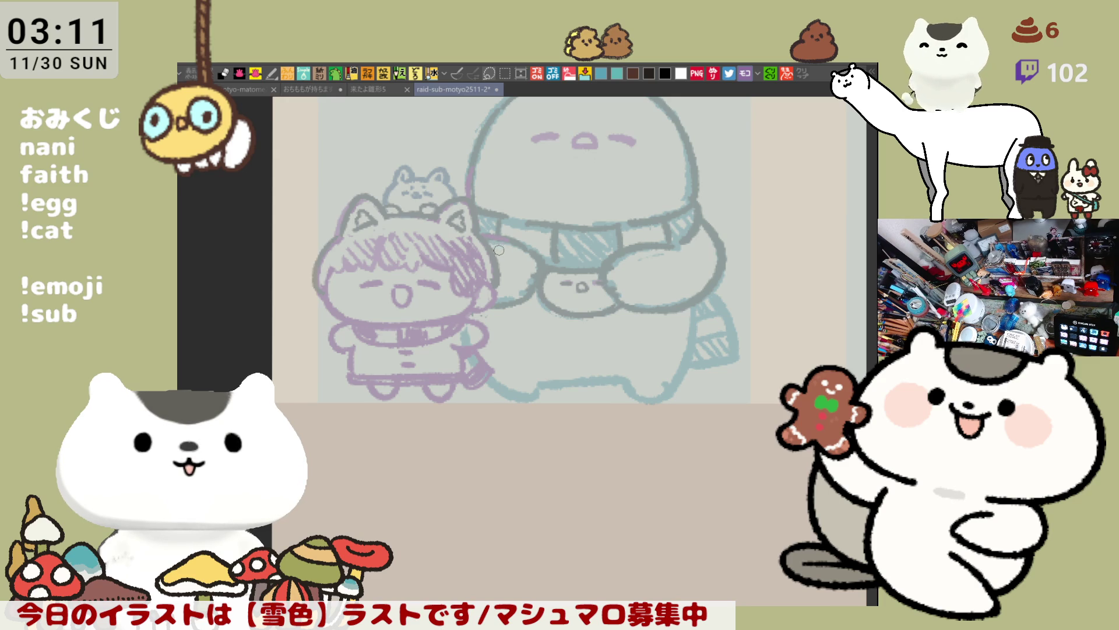
pyautogui.moveTo(608, 323)
pyautogui.mouseDown()
pyautogui.moveTo(580, 317)
pyautogui.moveTo(581, 343)
pyautogui.mouseUp()
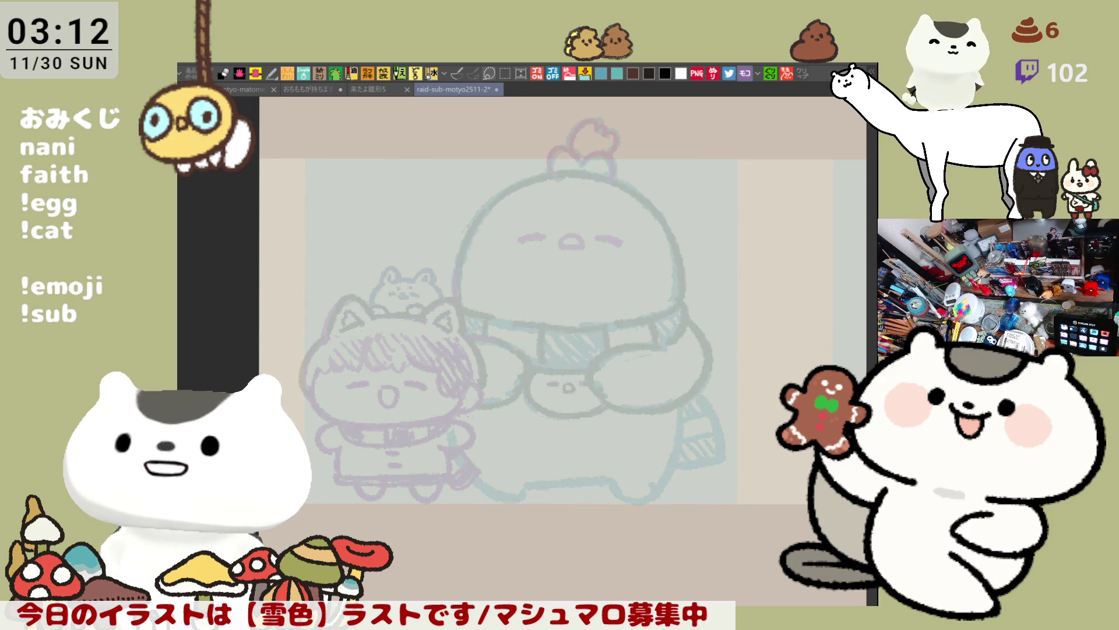
# Ink the left side of the creature's head in blue on a rotated view, retrying until clean.
pyautogui.moveTo(676, 461); pyautogui.dragTo(687, 372)
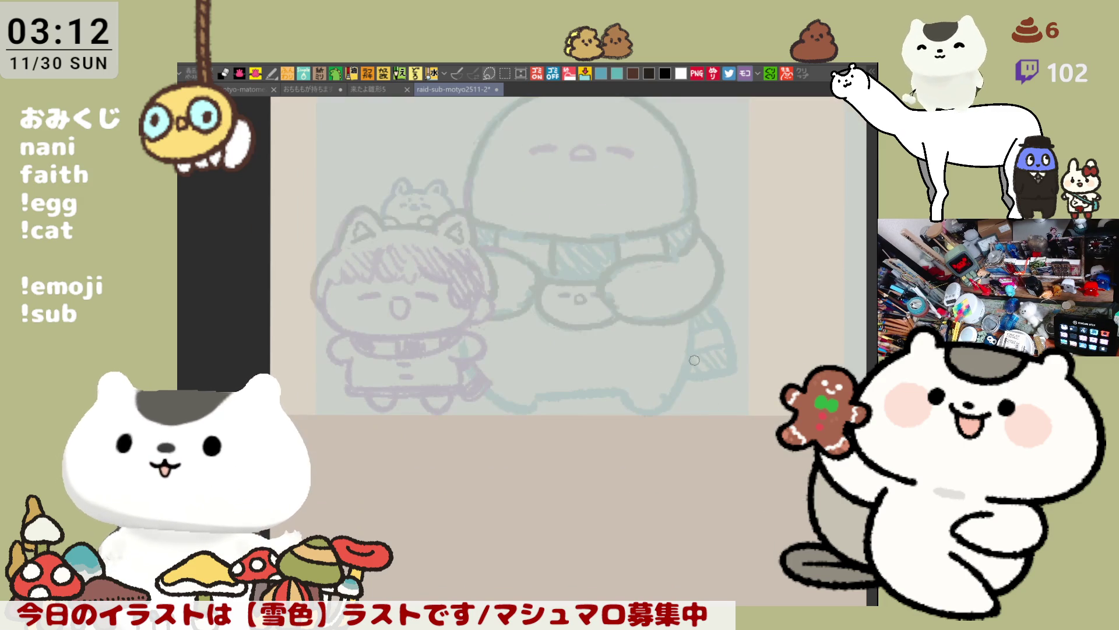
pyautogui.press('-')
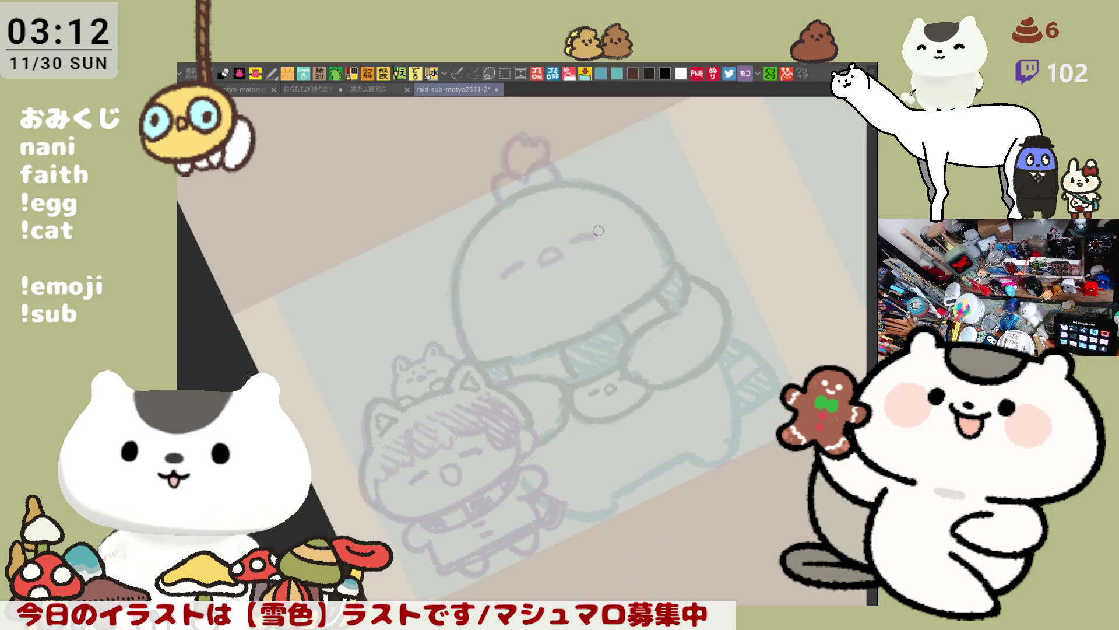
pyautogui.moveTo(493, 210)
pyautogui.mouseDown()
pyautogui.moveTo(469, 239)
pyautogui.moveTo(458, 286)
pyautogui.mouseUp()
pyautogui.hotkey('ctrl', 'z')
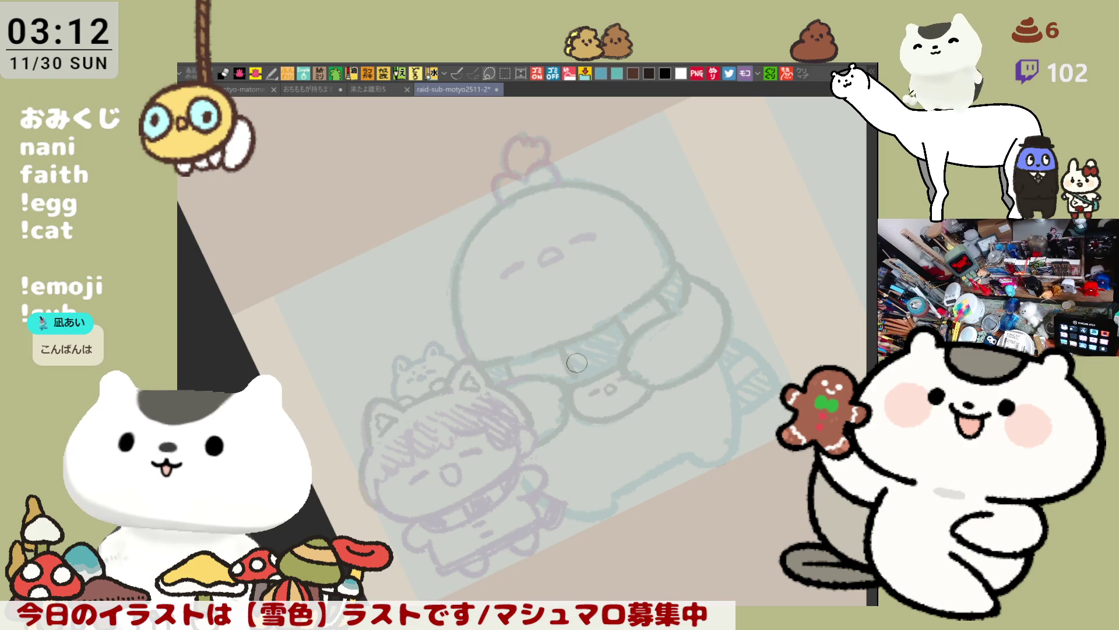
pyautogui.moveTo(504, 204); pyautogui.dragTo(457, 309)
pyautogui.hotkey('ctrl', 'z')
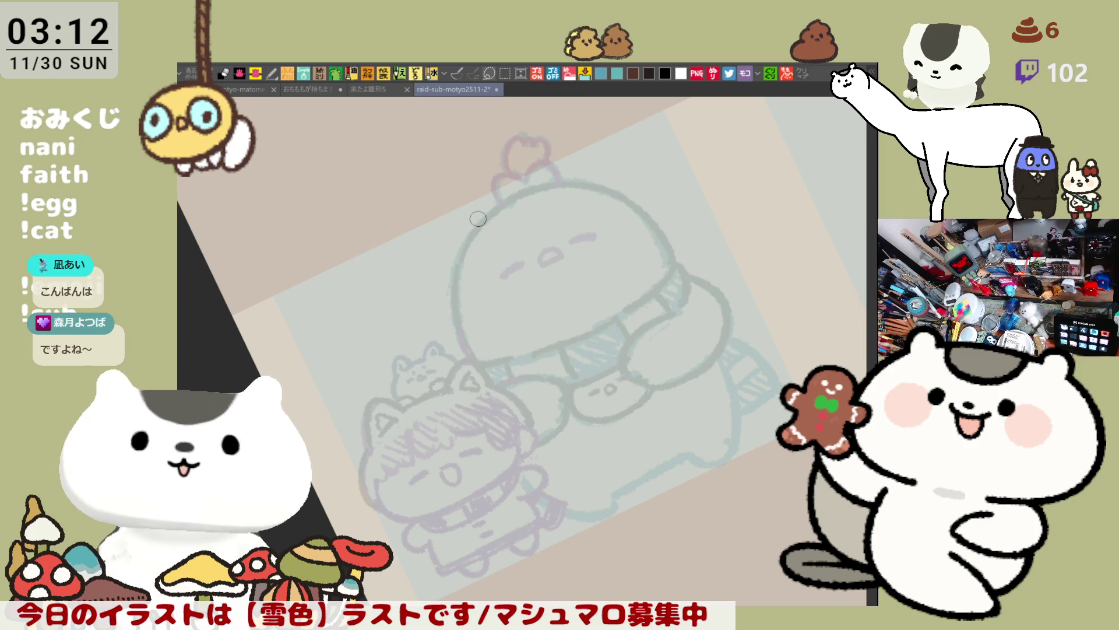
pyautogui.moveTo(500, 211)
pyautogui.mouseDown()
pyautogui.moveTo(457, 323)
pyautogui.moveTo(459, 294)
pyautogui.moveTo(463, 338)
pyautogui.mouseUp()
pyautogui.hotkey('ctrl', 'z')
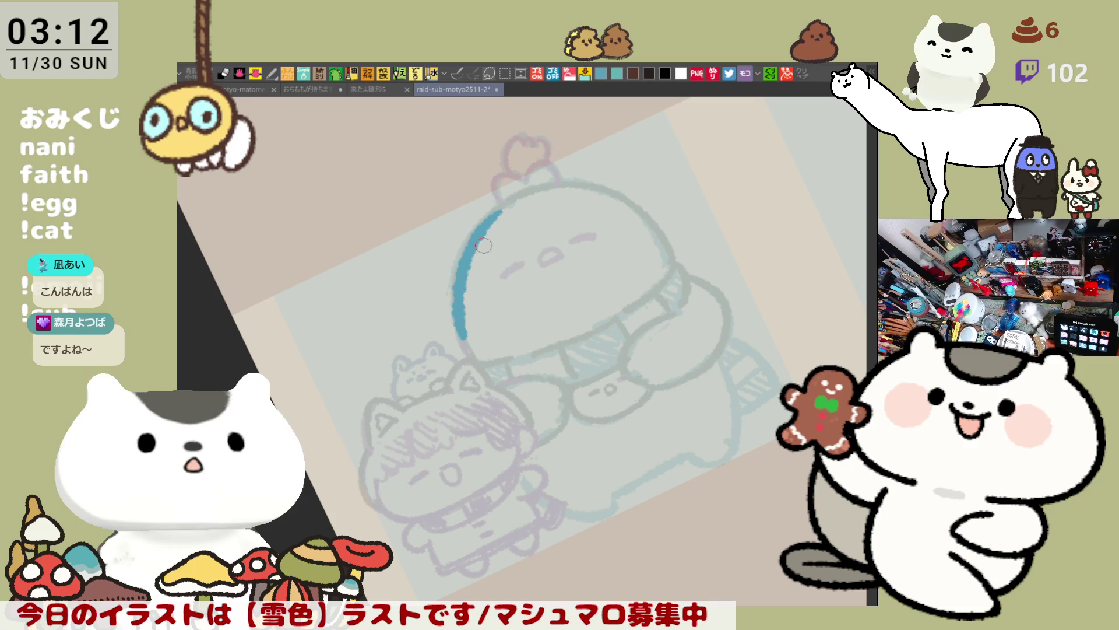
pyautogui.hotkey('ctrl', 'z')
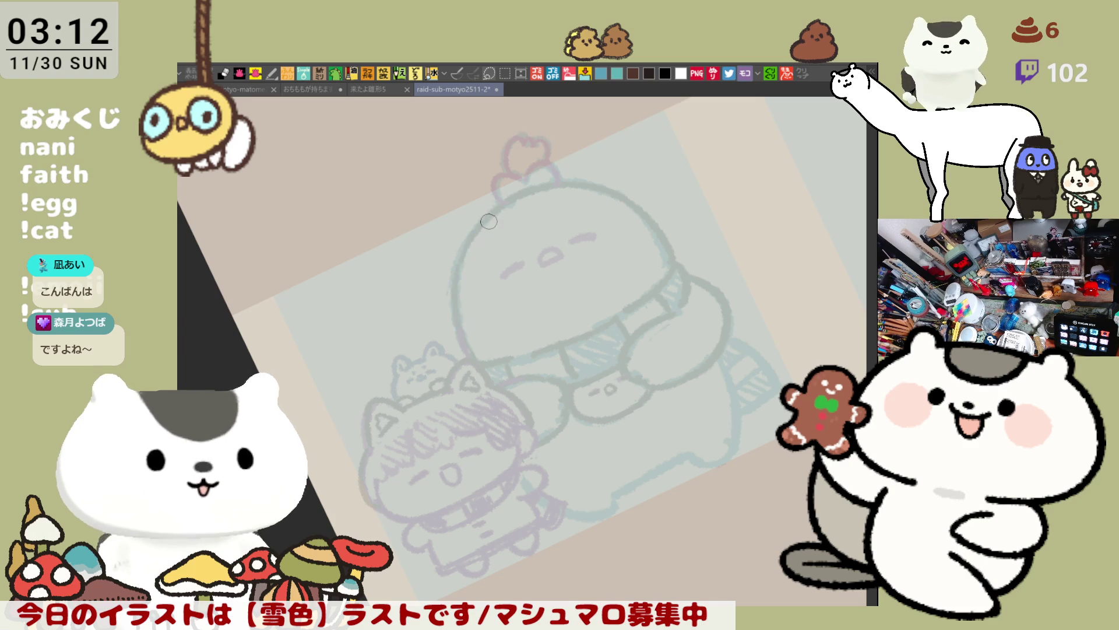
pyautogui.moveTo(500, 210); pyautogui.dragTo(460, 334)
pyautogui.hotkey('ctrl', 'z')
pyautogui.moveTo(503, 206); pyautogui.dragTo(461, 337)
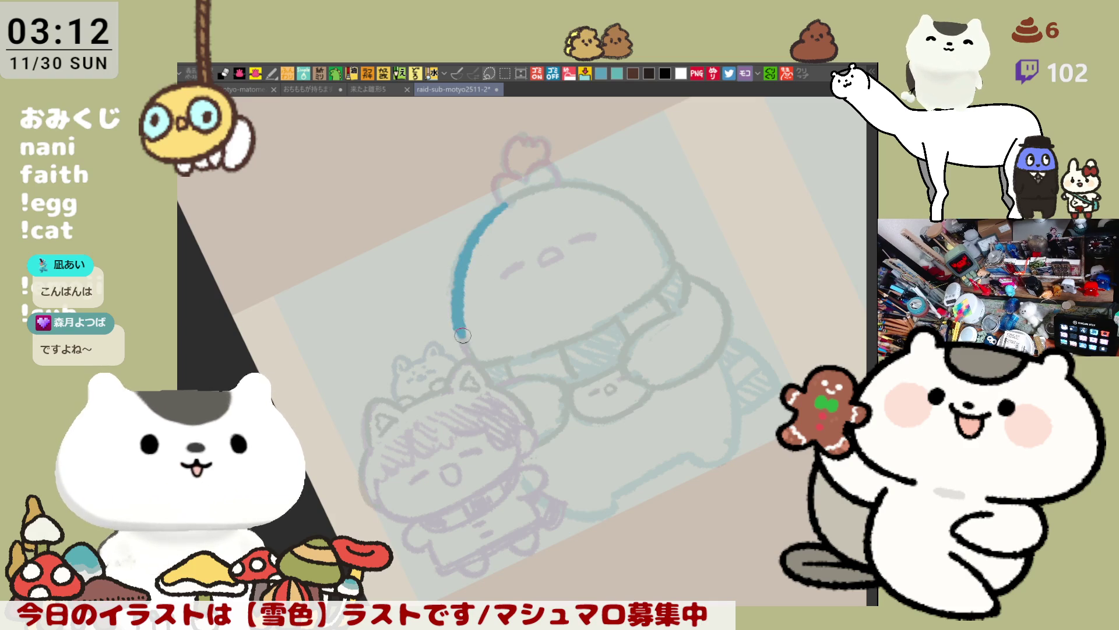
pyautogui.hotkey('ctrl', 'z')
pyautogui.moveTo(500, 205)
pyautogui.mouseDown()
pyautogui.moveTo(477, 229)
pyautogui.moveTo(464, 338)
pyautogui.mouseUp()
pyautogui.hotkey('ctrl', 'z')
pyautogui.moveTo(502, 201)
pyautogui.mouseDown()
pyautogui.moveTo(461, 251)
pyautogui.moveTo(464, 338)
pyautogui.mouseUp()
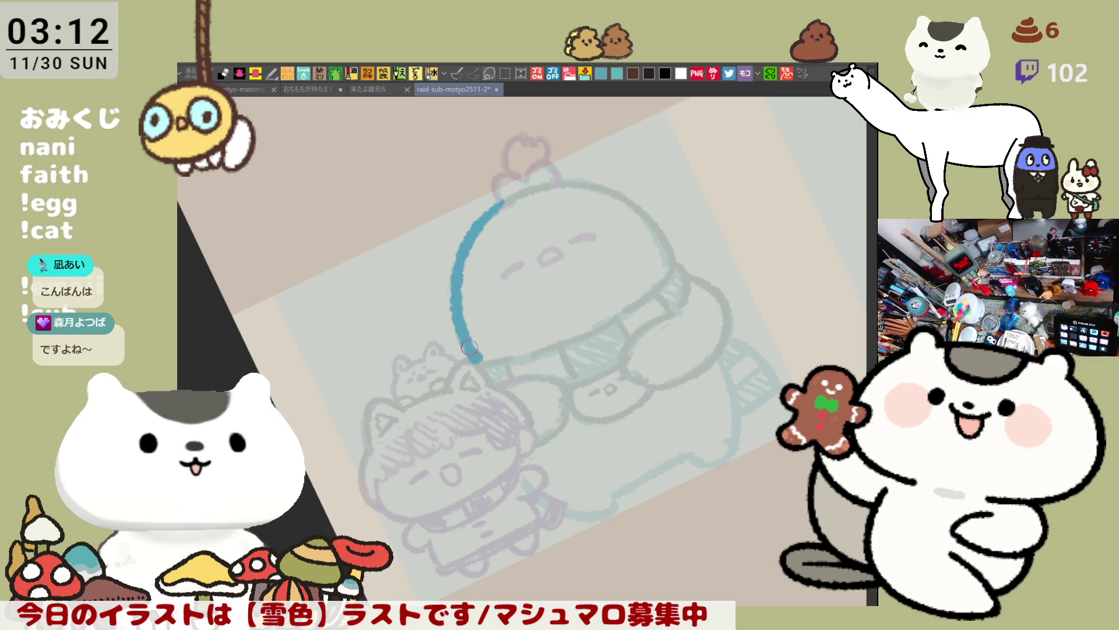
# Extend the blue head outline across the top and down the right side.
pyautogui.press('^')
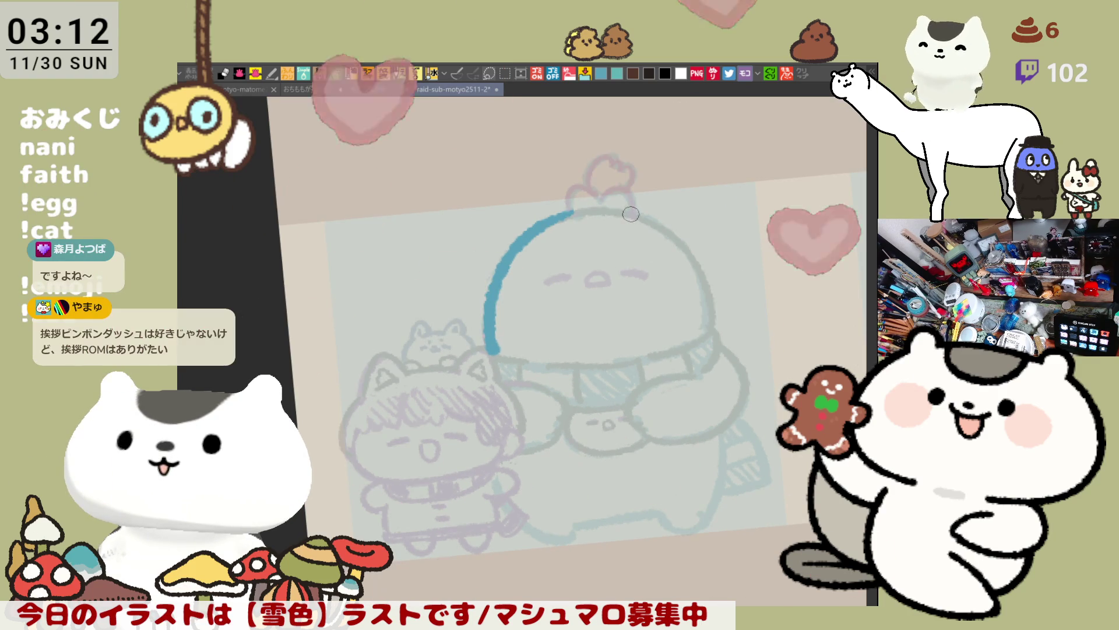
pyautogui.moveTo(572, 213); pyautogui.dragTo(656, 223)
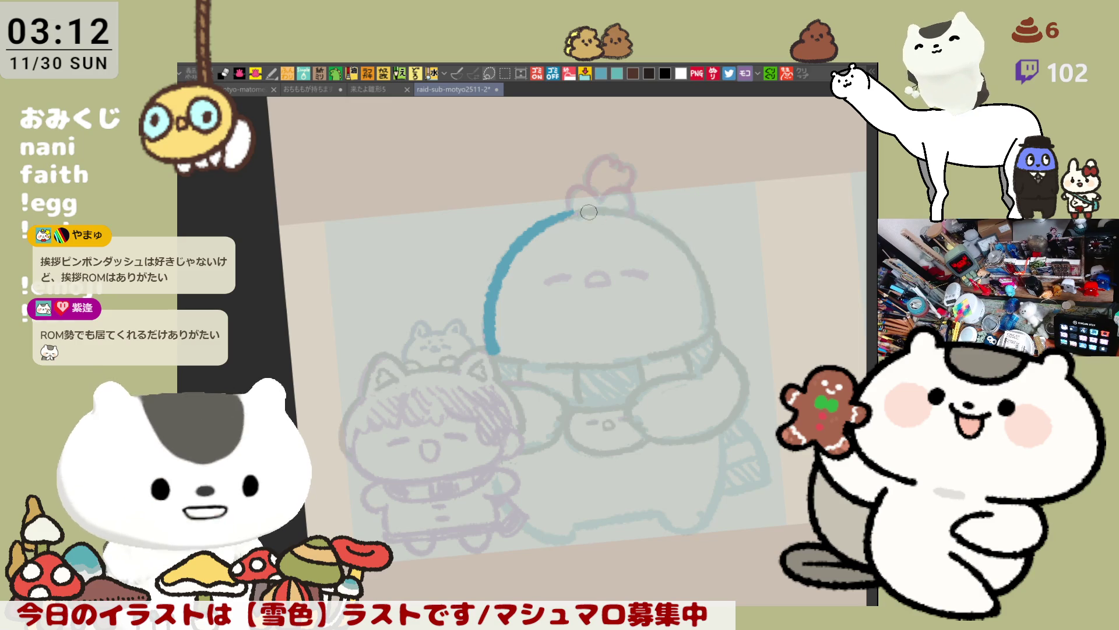
pyautogui.moveTo(659, 223); pyautogui.dragTo(707, 287)
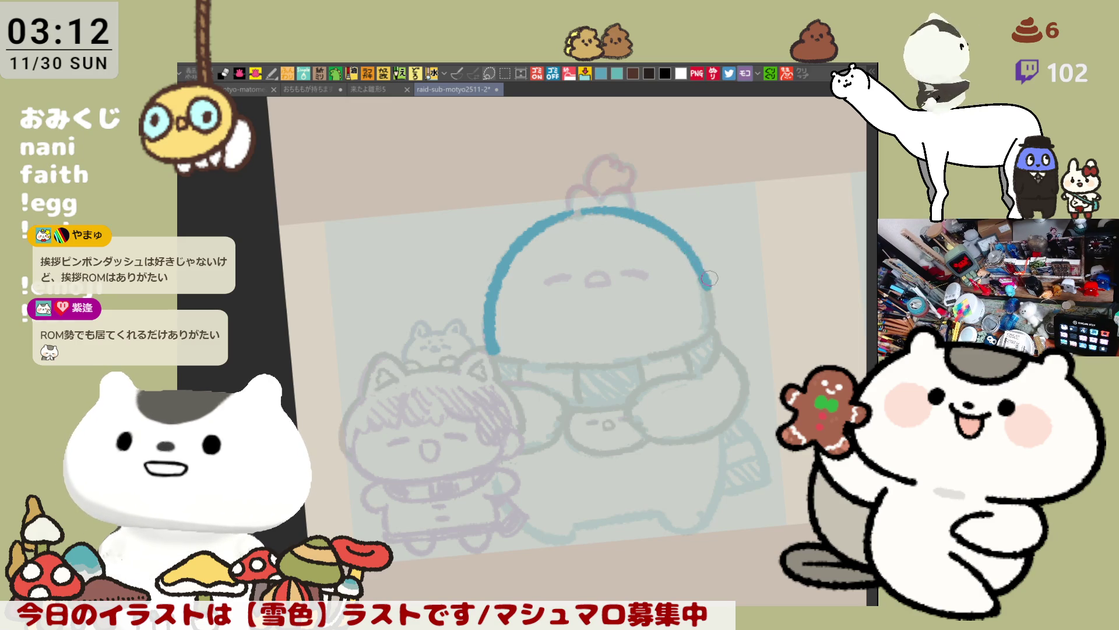
pyautogui.hotkey('ctrl', 'z')
pyautogui.hotkey('ctrl', 'z')
pyautogui.moveTo(585, 211)
pyautogui.mouseDown()
pyautogui.moveTo(629, 208)
pyautogui.moveTo(678, 236)
pyautogui.moveTo(708, 306)
pyautogui.mouseUp()
pyautogui.hotkey('ctrl', 'z')
pyautogui.hotkey('ctrl', 'z')
pyautogui.moveTo(676, 233)
pyautogui.mouseDown()
pyautogui.moveTo(713, 323)
pyautogui.moveTo(648, 307)
pyautogui.mouseUp()
pyautogui.hotkey('ctrl', 'z')
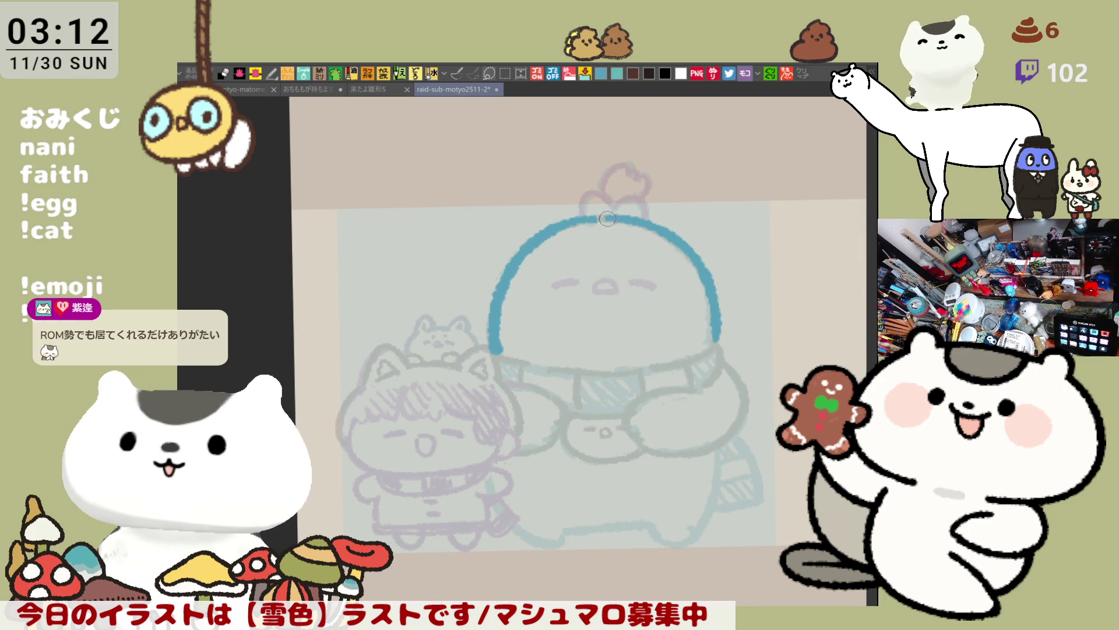
pyautogui.moveTo(577, 215)
pyautogui.mouseDown()
pyautogui.moveTo(616, 204)
pyautogui.moveTo(586, 198)
pyautogui.moveTo(616, 208)
pyautogui.mouseUp()
pyautogui.hotkey('ctrl', 'z')
pyautogui.hotkey('ctrl', 'z')
pyautogui.hotkey('ctrl', 'z')
pyautogui.hotkey('ctrl', 'z')
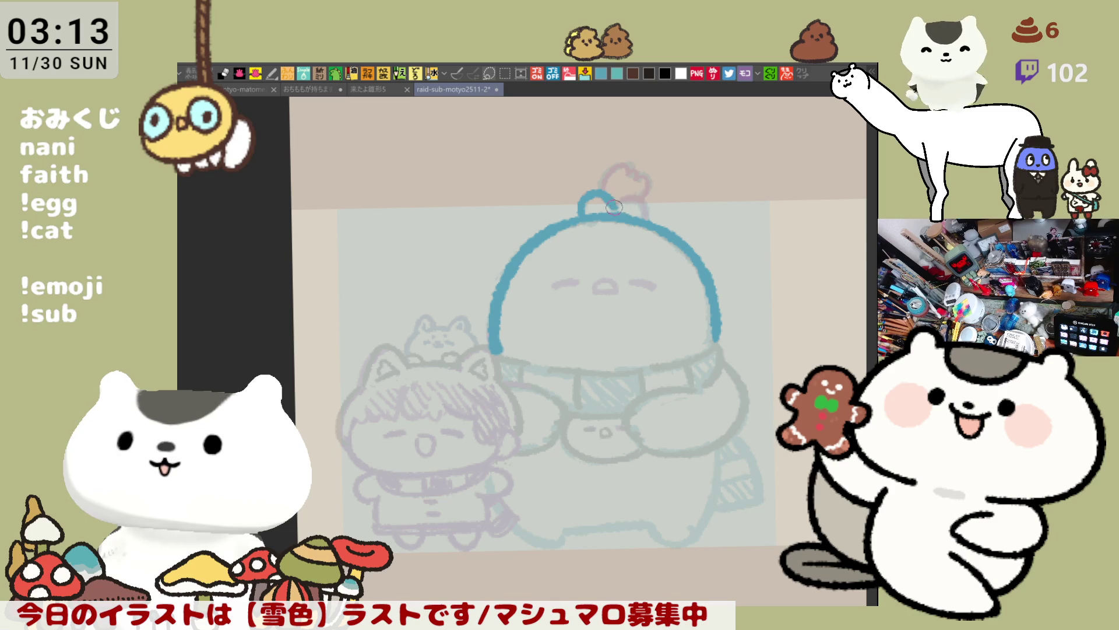
pyautogui.hotkey('ctrl', 'z')
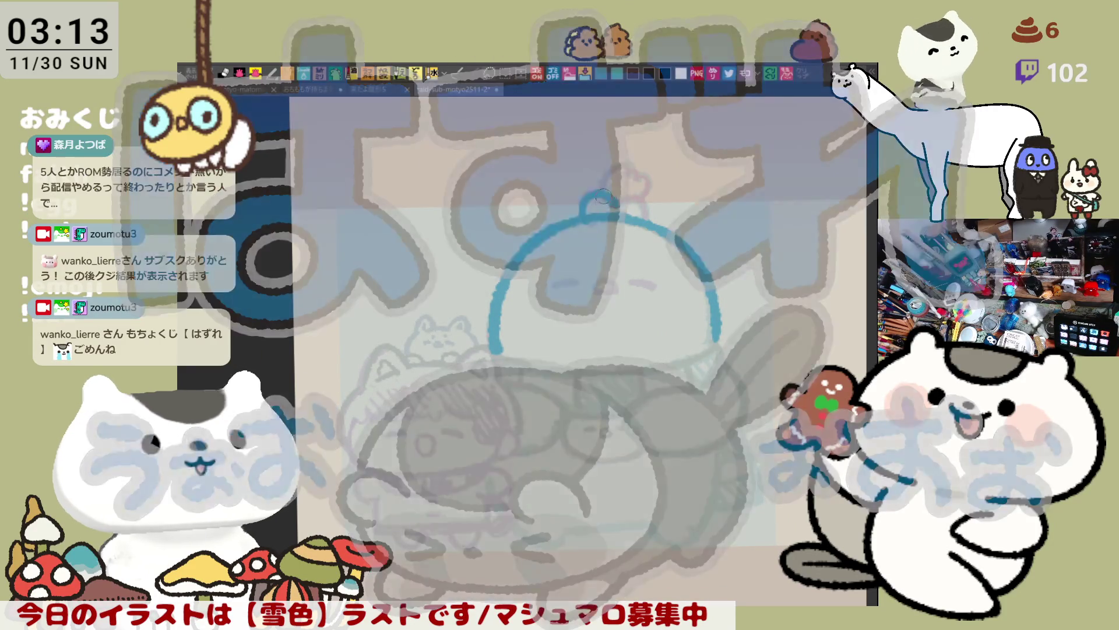
# Draw the bow loops on top of the head, using a mirrored view.
pyautogui.press('h')
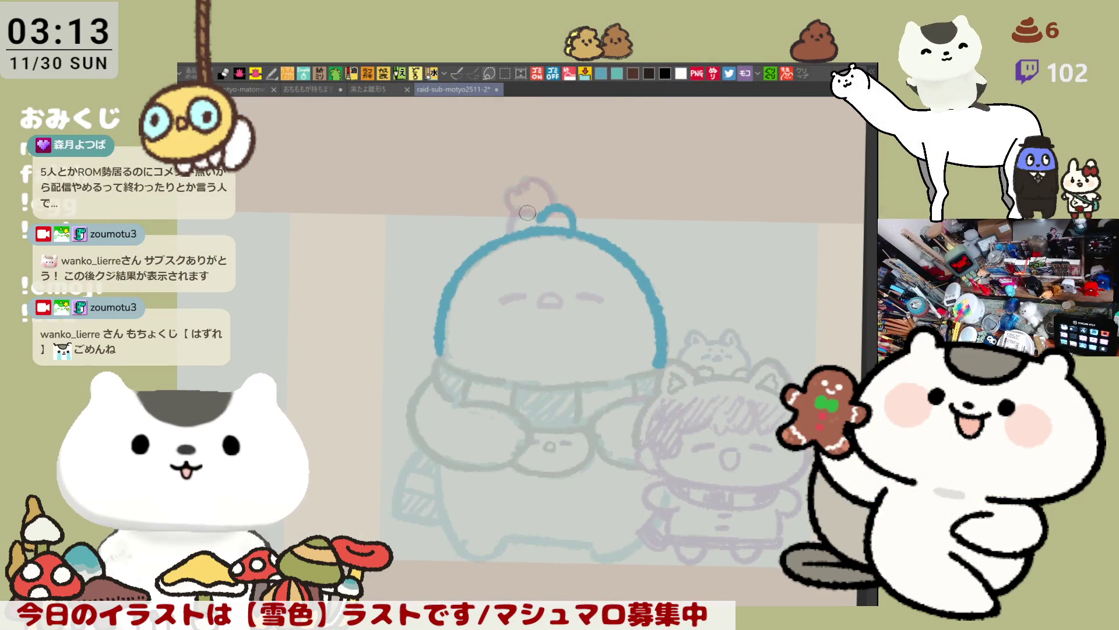
pyautogui.moveTo(505, 234)
pyautogui.mouseDown()
pyautogui.moveTo(535, 216)
pyautogui.moveTo(507, 232)
pyautogui.moveTo(528, 209)
pyautogui.moveTo(542, 220)
pyautogui.mouseUp()
pyautogui.hotkey('ctrl', 'z')
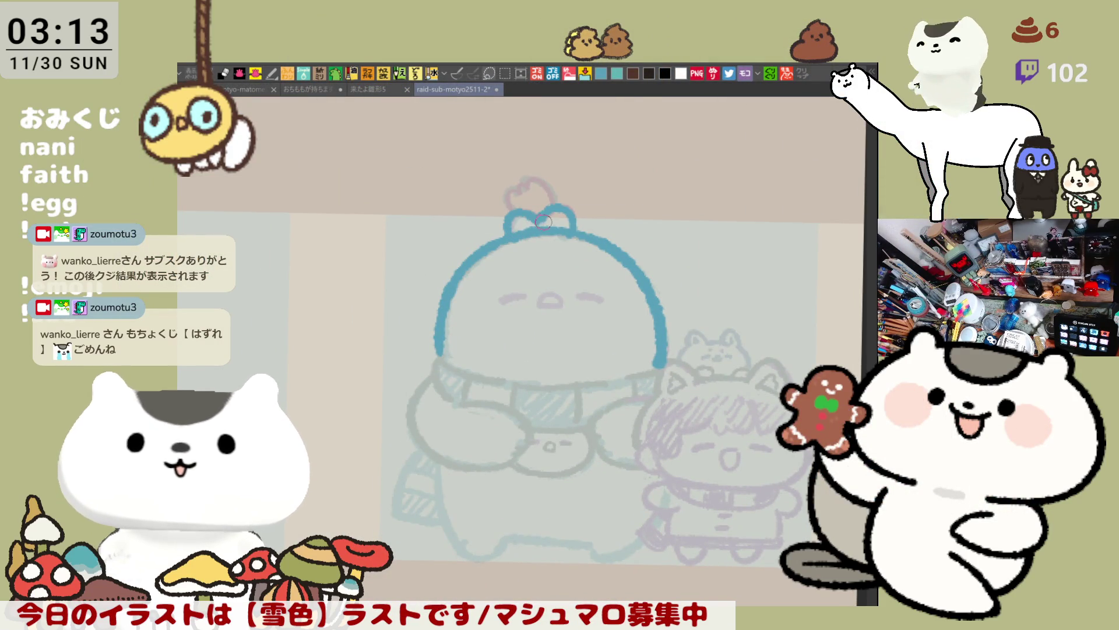
pyautogui.press('h')
pyautogui.moveTo(464, 200)
pyautogui.mouseDown()
pyautogui.moveTo(489, 186)
pyautogui.moveTo(512, 193)
pyautogui.moveTo(493, 219)
pyautogui.mouseUp()
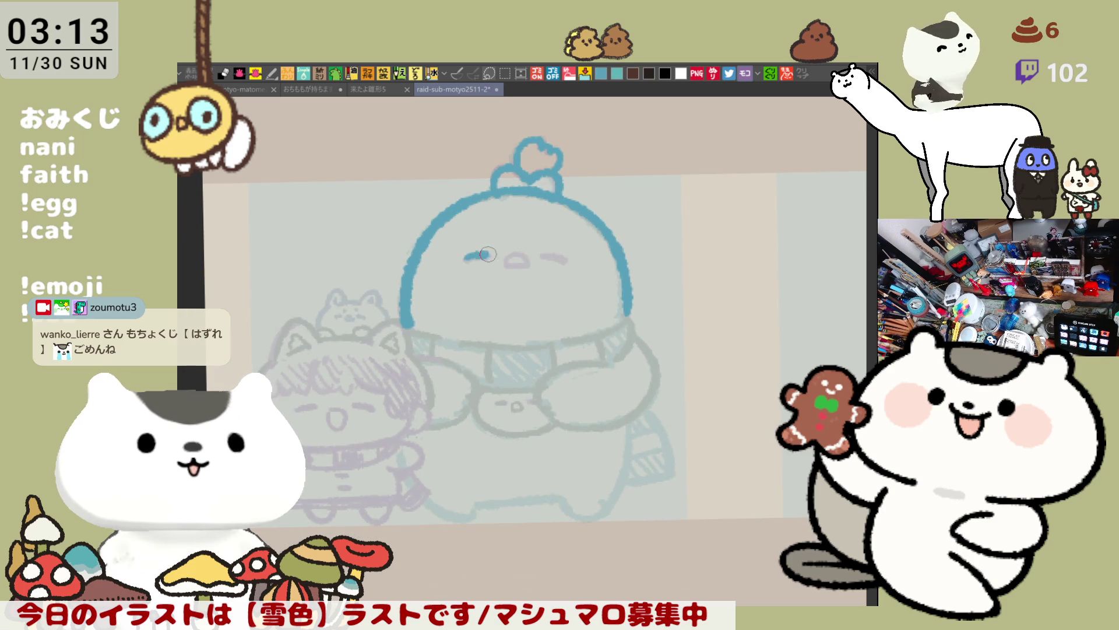
# Ink the creature's closed left eye line in blue, removing a stray nose stroke.
pyautogui.moveTo(466, 259)
pyautogui.mouseDown()
pyautogui.moveTo(558, 259)
pyautogui.moveTo(507, 263)
pyautogui.moveTo(518, 250)
pyautogui.moveTo(527, 263)
pyautogui.moveTo(514, 265)
pyautogui.mouseUp()
pyautogui.hotkey('ctrl', 'z')
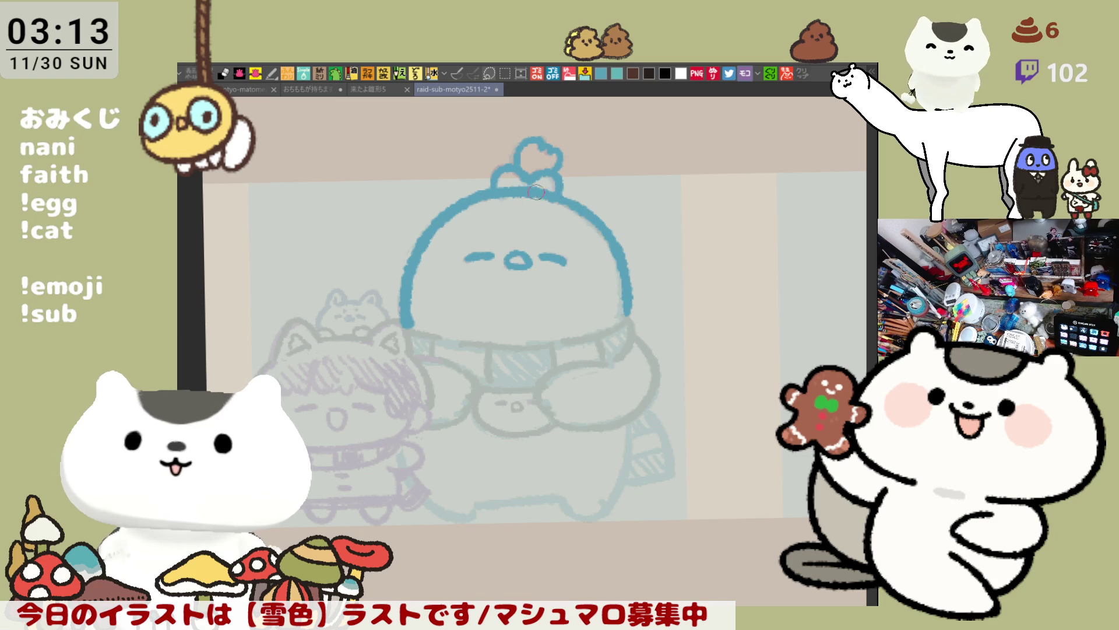
pyautogui.scroll(-2, 577, 251)
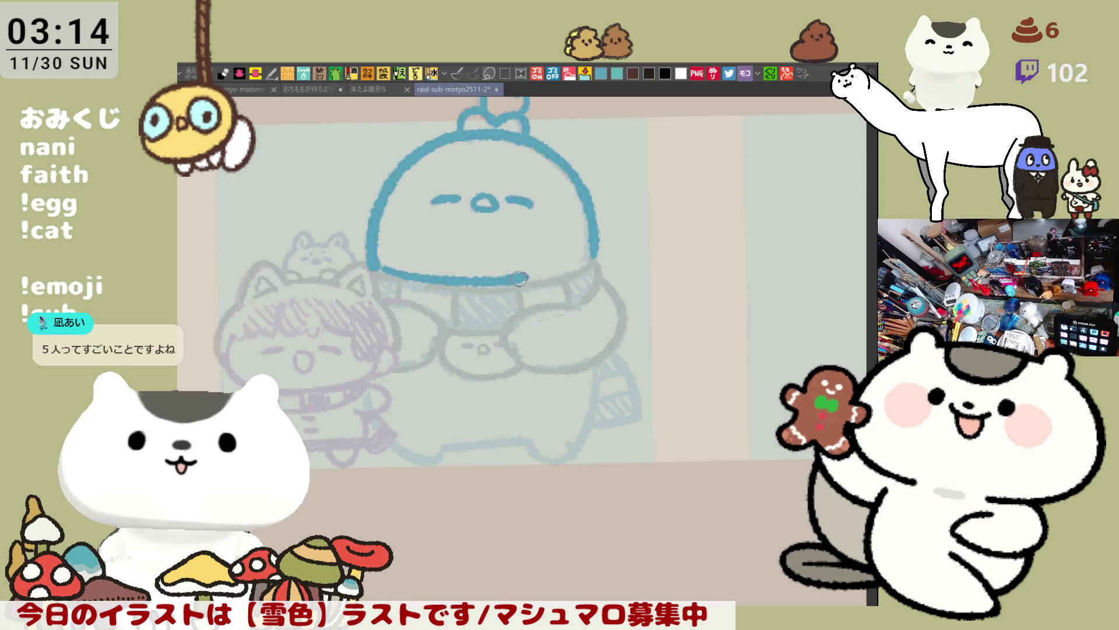
# Close the bottom curve of the creature's face in blue after several retries.
pyautogui.moveTo(389, 269); pyautogui.dragTo(518, 286)
pyautogui.hotkey('ctrl', 'z')
pyautogui.moveTo(379, 267)
pyautogui.mouseDown()
pyautogui.moveTo(517, 284)
pyautogui.moveTo(594, 261)
pyautogui.mouseUp()
pyautogui.hotkey('ctrl', 'z')
pyautogui.moveTo(513, 289); pyautogui.dragTo(586, 260)
pyautogui.hotkey('ctrl', 'z')
pyautogui.hotkey('ctrl', 'z')
pyautogui.moveTo(369, 267)
pyautogui.mouseDown()
pyautogui.moveTo(515, 285)
pyautogui.moveTo(595, 256)
pyautogui.moveTo(585, 304)
pyautogui.moveTo(565, 294)
pyautogui.moveTo(523, 315)
pyautogui.mouseUp()
pyautogui.hotkey('ctrl', 'z')
pyautogui.hotkey('ctrl', 'z')
# Draw a vertical scarf line below the head and the arm line extending left.
pyautogui.moveTo(454, 290); pyautogui.dragTo(450, 328)
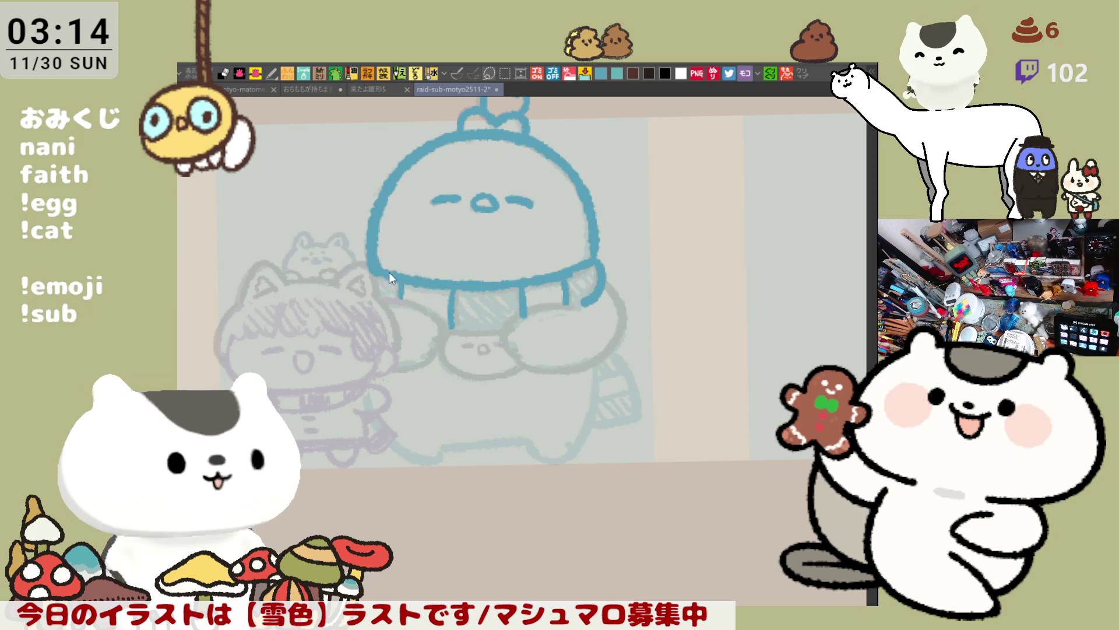
pyautogui.moveTo(372, 260)
pyautogui.mouseDown()
pyautogui.moveTo(342, 280)
pyautogui.moveTo(383, 300)
pyautogui.moveTo(343, 280)
pyautogui.moveTo(377, 290)
pyautogui.moveTo(452, 264)
pyautogui.mouseUp()
pyautogui.hotkey('ctrl', 'z')
pyautogui.hotkey('ctrl', 'z')
pyautogui.moveTo(366, 239); pyautogui.dragTo(415, 236)
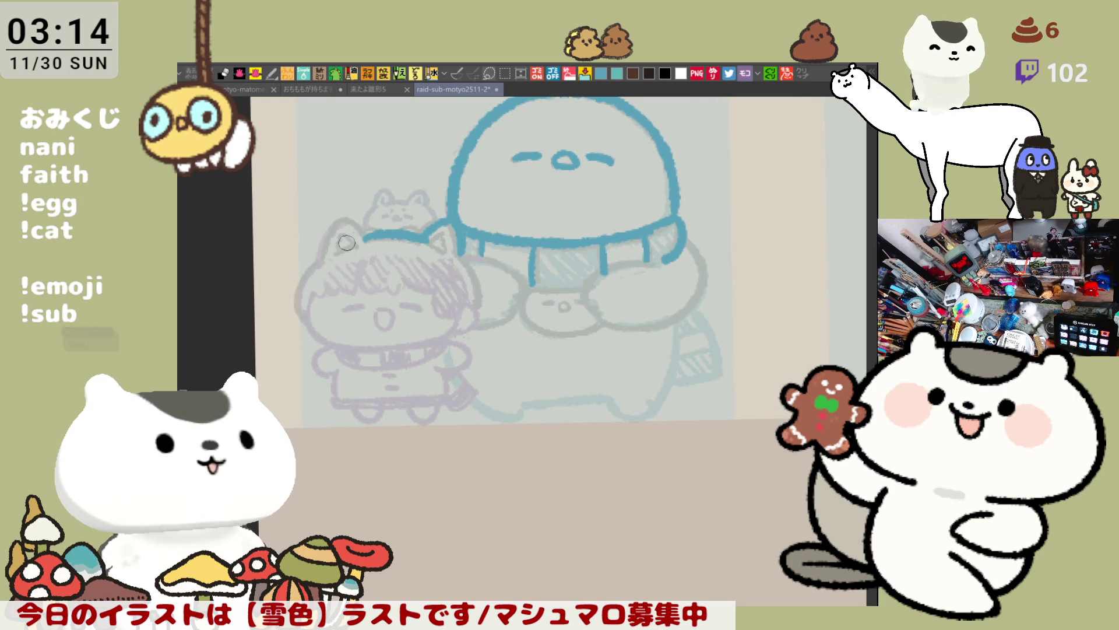
# Outline the girl's cat ear and draw the arm stroke from the scarf toward the hand.
pyautogui.moveTo(320, 257); pyautogui.dragTo(364, 239)
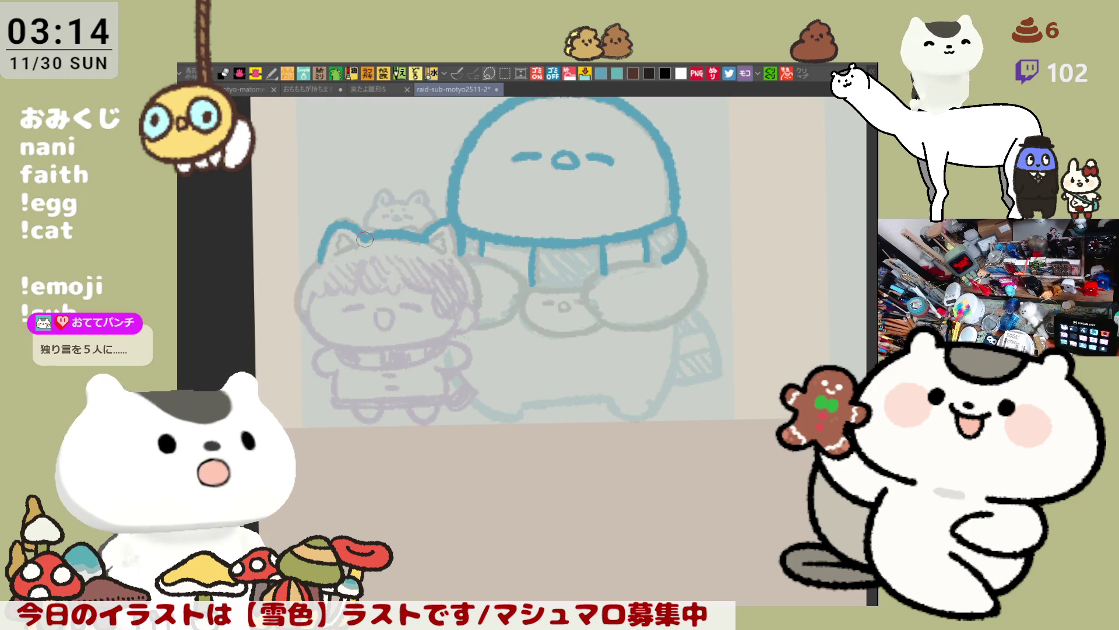
pyautogui.moveTo(481, 254); pyautogui.dragTo(528, 241)
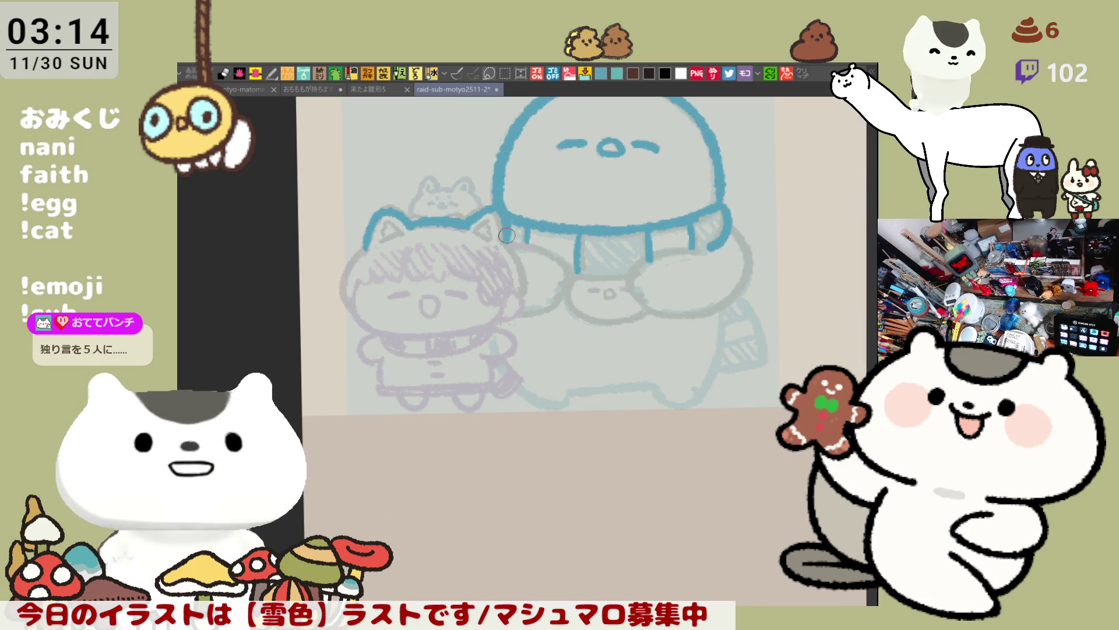
pyautogui.moveTo(498, 263)
pyautogui.mouseDown()
pyautogui.moveTo(509, 238)
pyautogui.moveTo(572, 243)
pyautogui.mouseUp()
pyautogui.hotkey('ctrl', 'z')
pyautogui.moveTo(507, 209)
pyautogui.mouseDown()
pyautogui.moveTo(569, 247)
pyautogui.moveTo(563, 265)
pyautogui.mouseUp()
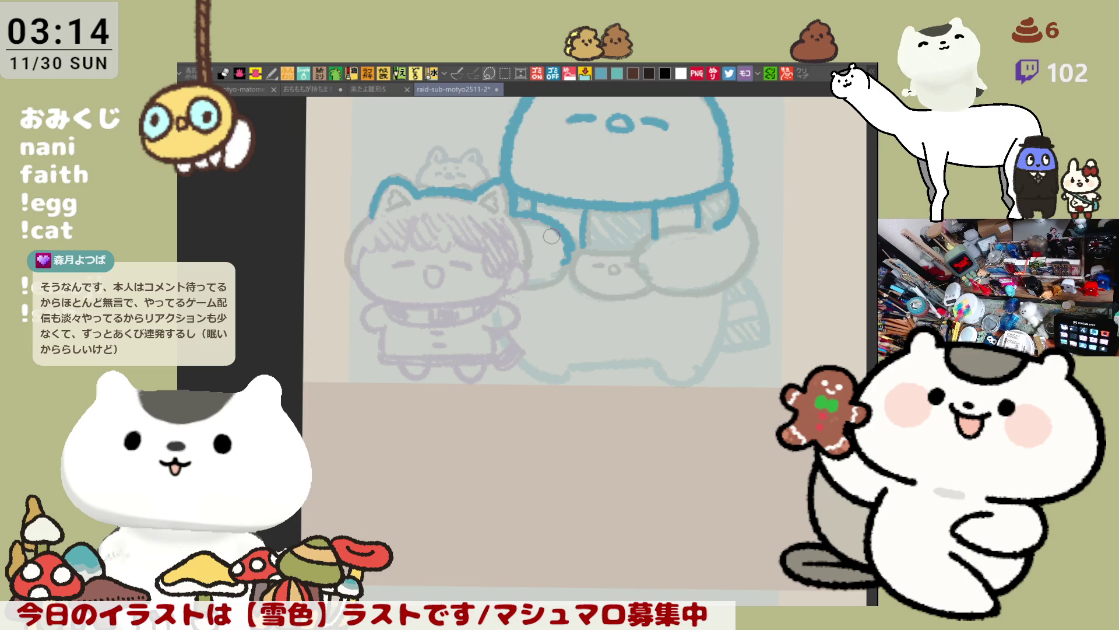
pyautogui.hotkey('ctrl', 'z')
pyautogui.hotkey('ctrl', 'y')
pyautogui.hotkey('ctrl', 'z')
pyautogui.hotkey('ctrl', 'y')
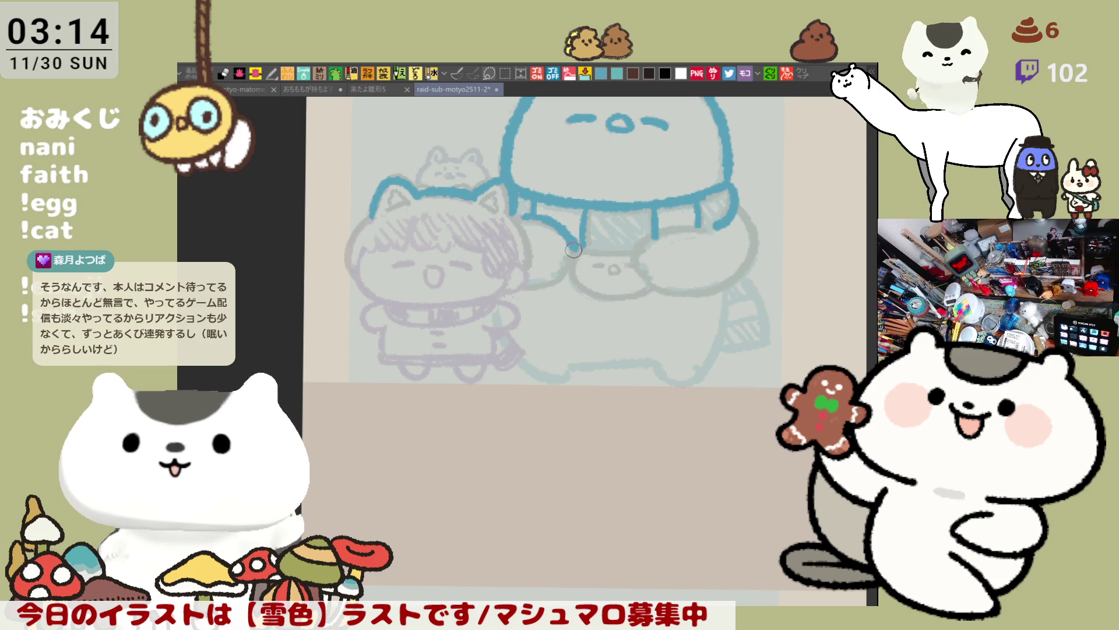
pyautogui.hotkey('ctrl', 'z')
pyautogui.hotkey('ctrl', 'y')
# Hook the hand, draw the other hand's curve, and trace the collar's bottom line.
pyautogui.moveTo(559, 271)
pyautogui.mouseDown()
pyautogui.moveTo(539, 287)
pyautogui.moveTo(525, 275)
pyautogui.mouseUp()
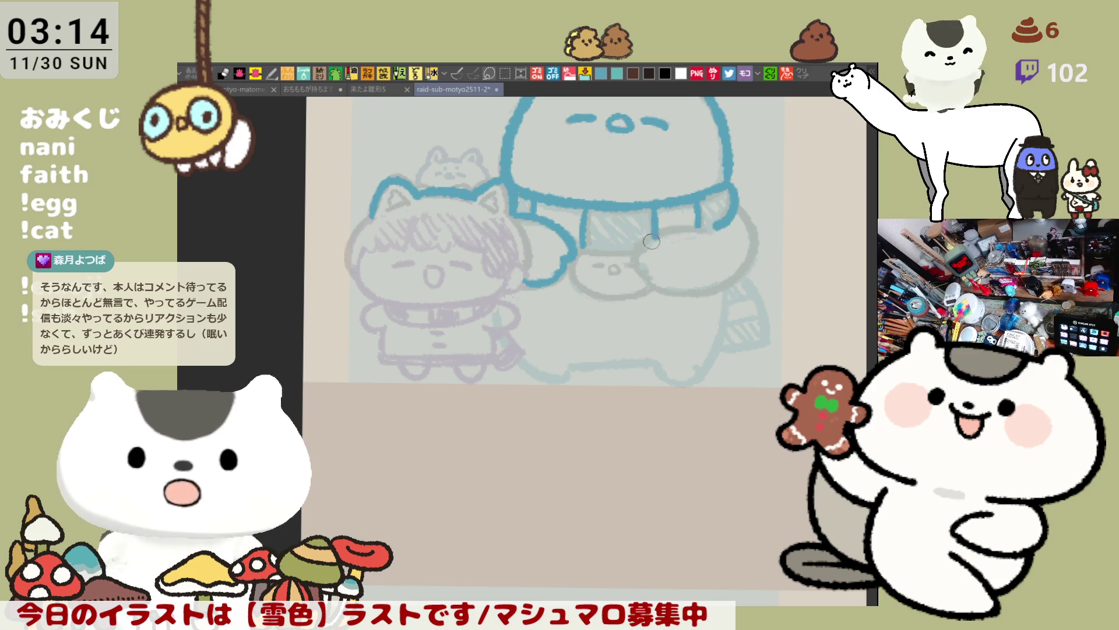
pyautogui.moveTo(656, 236)
pyautogui.mouseDown()
pyautogui.moveTo(634, 261)
pyautogui.moveTo(656, 287)
pyautogui.moveTo(683, 294)
pyautogui.mouseUp()
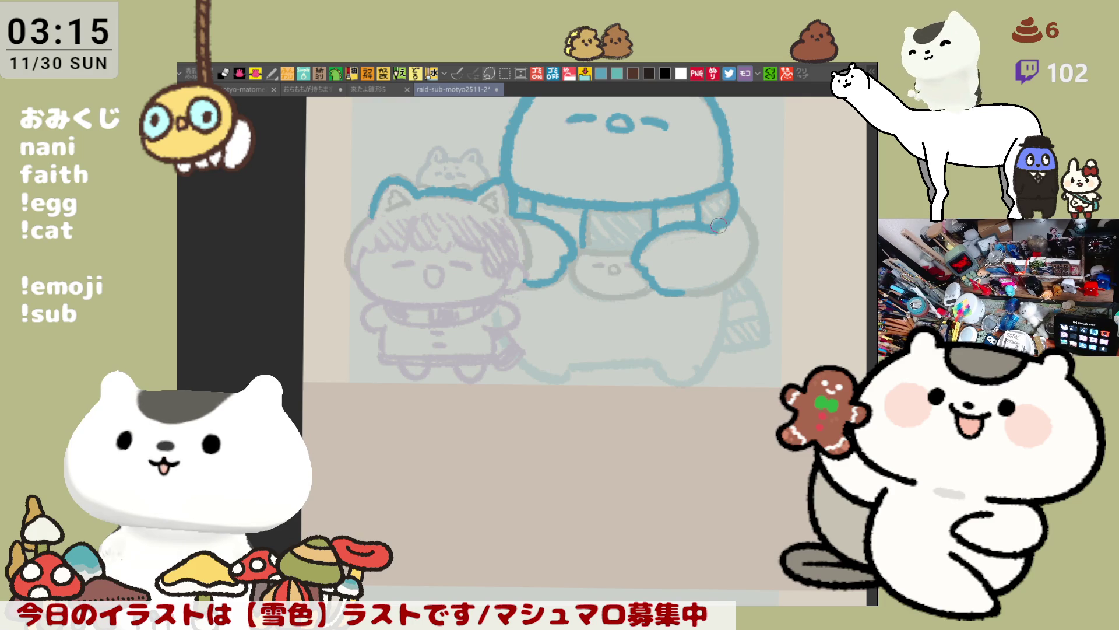
pyautogui.moveTo(566, 242); pyautogui.dragTo(637, 250)
pyautogui.hotkey('ctrl', 'z')
pyautogui.hotkey('ctrl', 'z')
pyautogui.hotkey('ctrl', 'z')
pyautogui.moveTo(568, 249); pyautogui.dragTo(636, 249)
pyautogui.hotkey('ctrl', 'z')
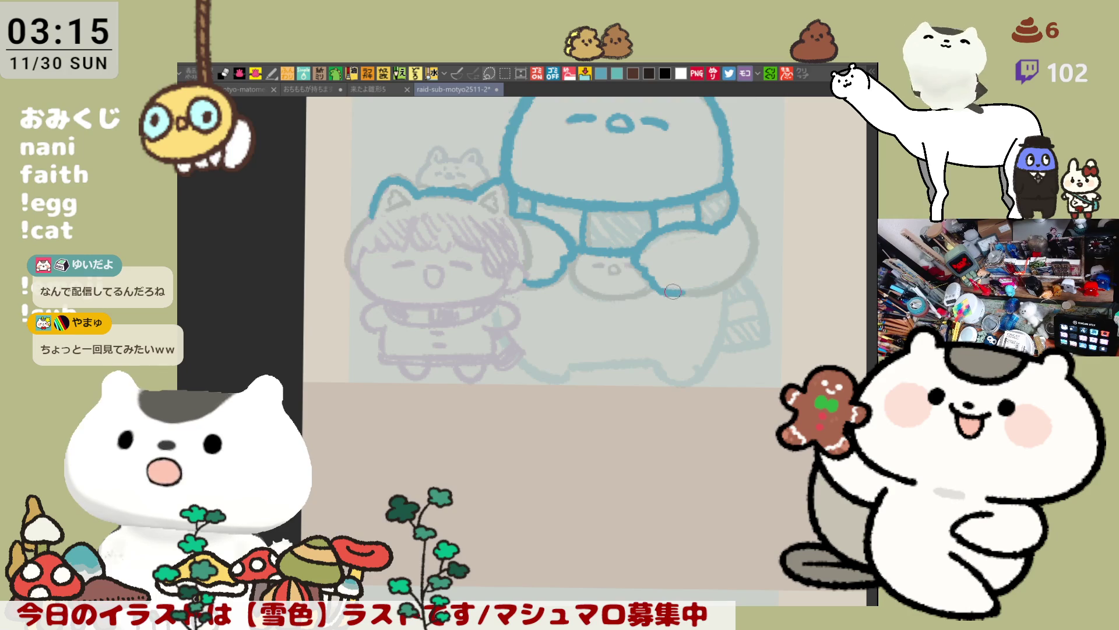
# Trace the creature's body side contour down to the foot on a mirrored view.
pyautogui.press('h')
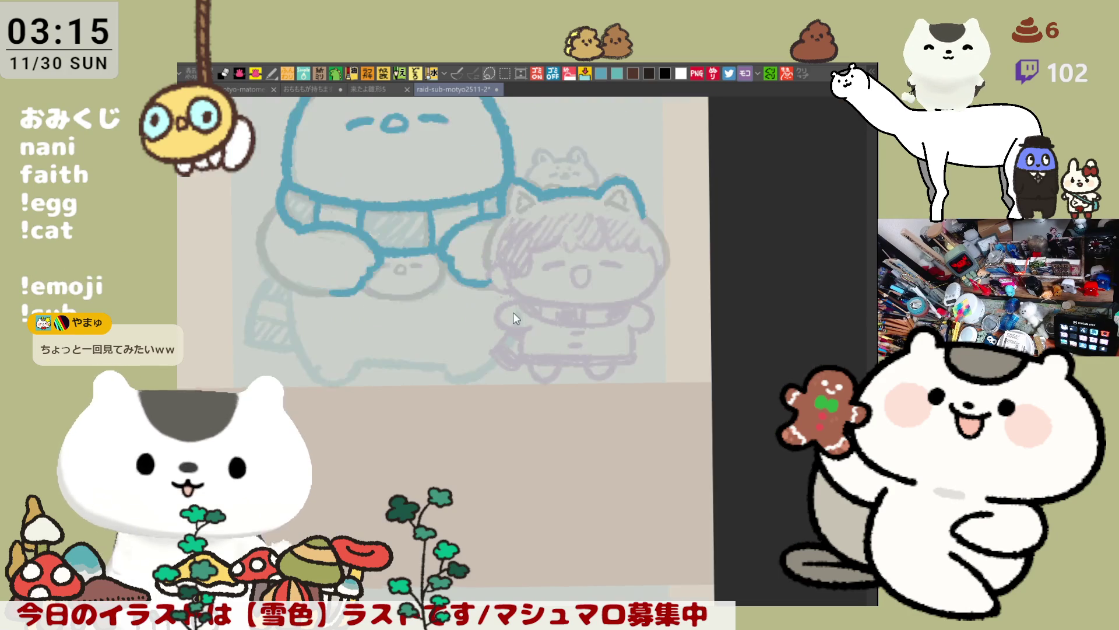
pyautogui.moveTo(427, 194); pyautogui.dragTo(408, 258)
pyautogui.hotkey('ctrl', 'z')
pyautogui.moveTo(428, 195)
pyautogui.mouseDown()
pyautogui.moveTo(408, 222)
pyautogui.moveTo(423, 277)
pyautogui.mouseUp()
pyautogui.hotkey('ctrl', 'z')
pyautogui.moveTo(426, 195)
pyautogui.mouseDown()
pyautogui.moveTo(415, 213)
pyautogui.moveTo(429, 284)
pyautogui.mouseUp()
pyautogui.hotkey('ctrl', 'z')
pyautogui.moveTo(426, 194)
pyautogui.mouseDown()
pyautogui.moveTo(446, 286)
pyautogui.moveTo(490, 291)
pyautogui.mouseUp()
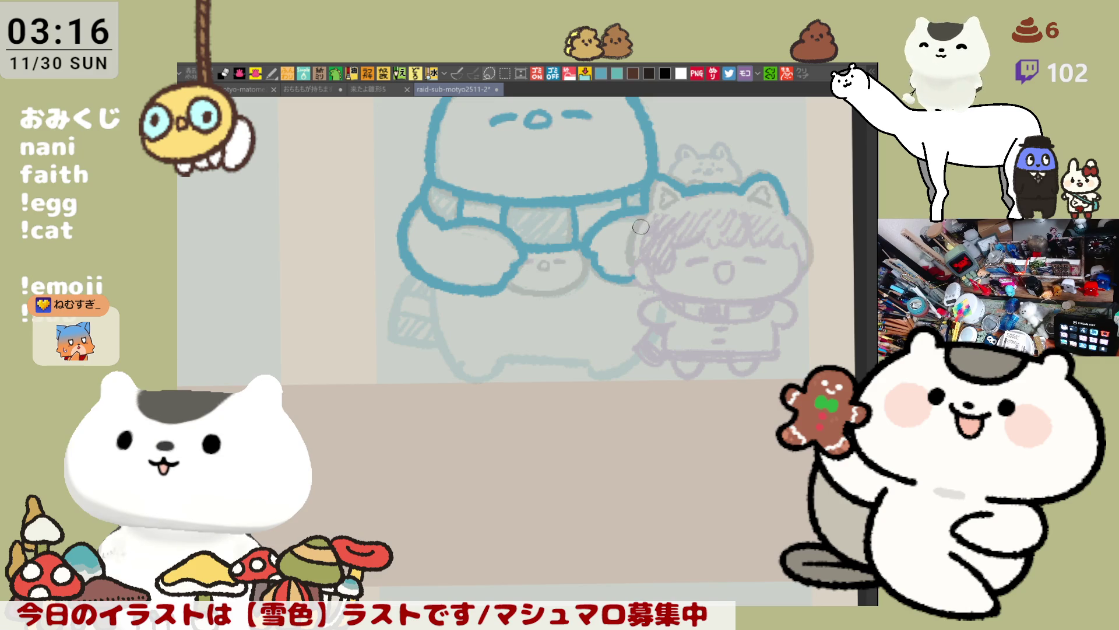
# Close the gap in the creature's bottom outline in blue and extend it to the right.
pyautogui.press('h')
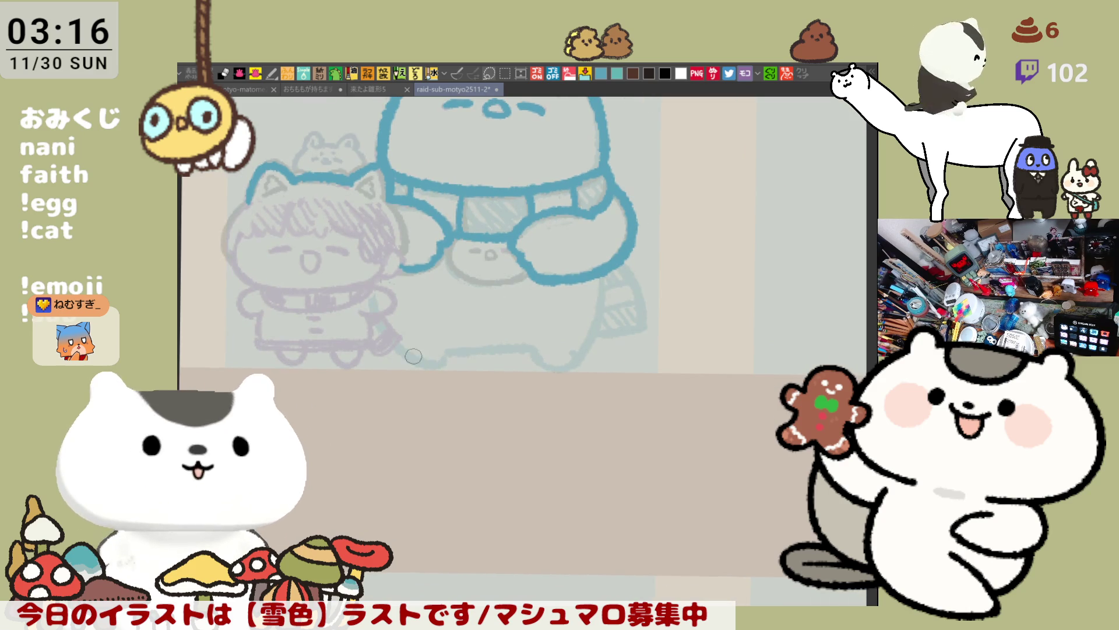
pyautogui.moveTo(396, 339); pyautogui.dragTo(453, 344)
pyautogui.hotkey('ctrl', 'z')
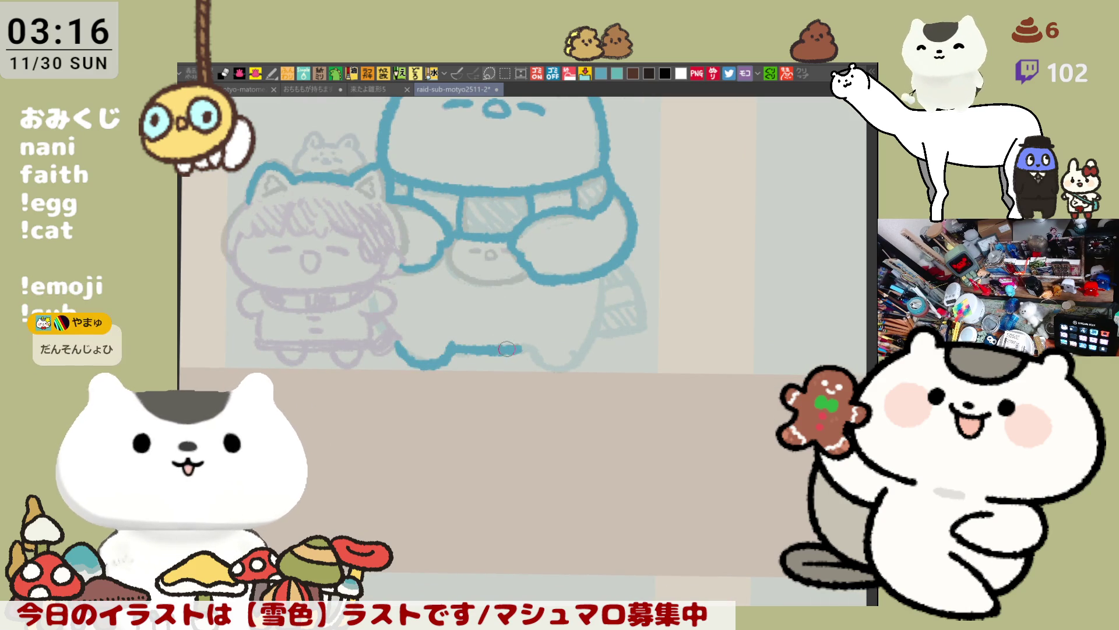
pyautogui.moveTo(453, 345); pyautogui.dragTo(535, 348)
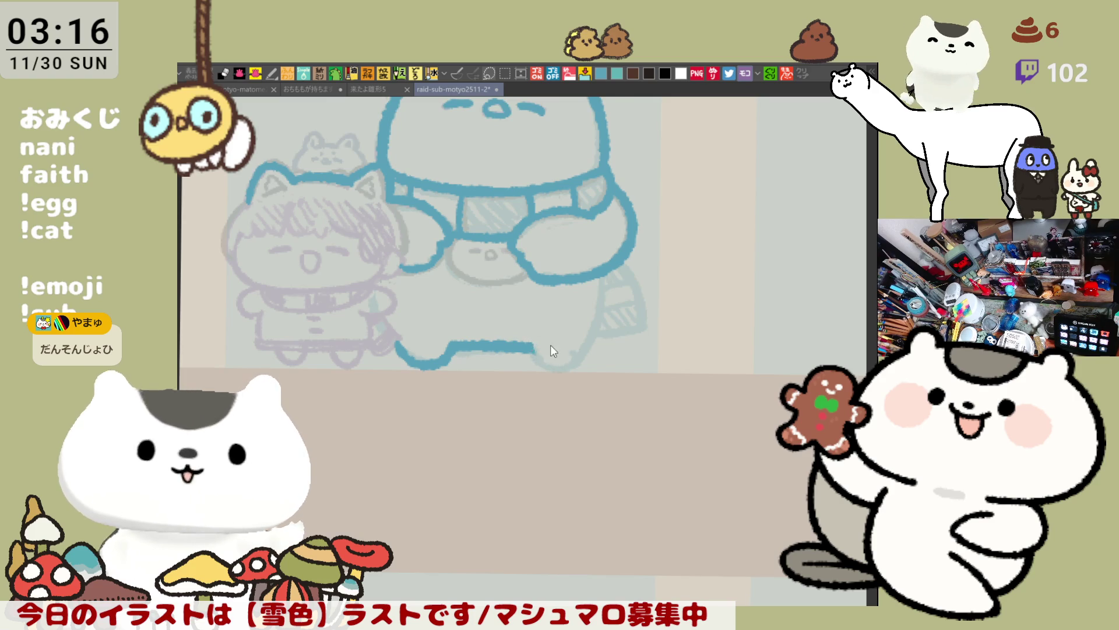
pyautogui.press('h')
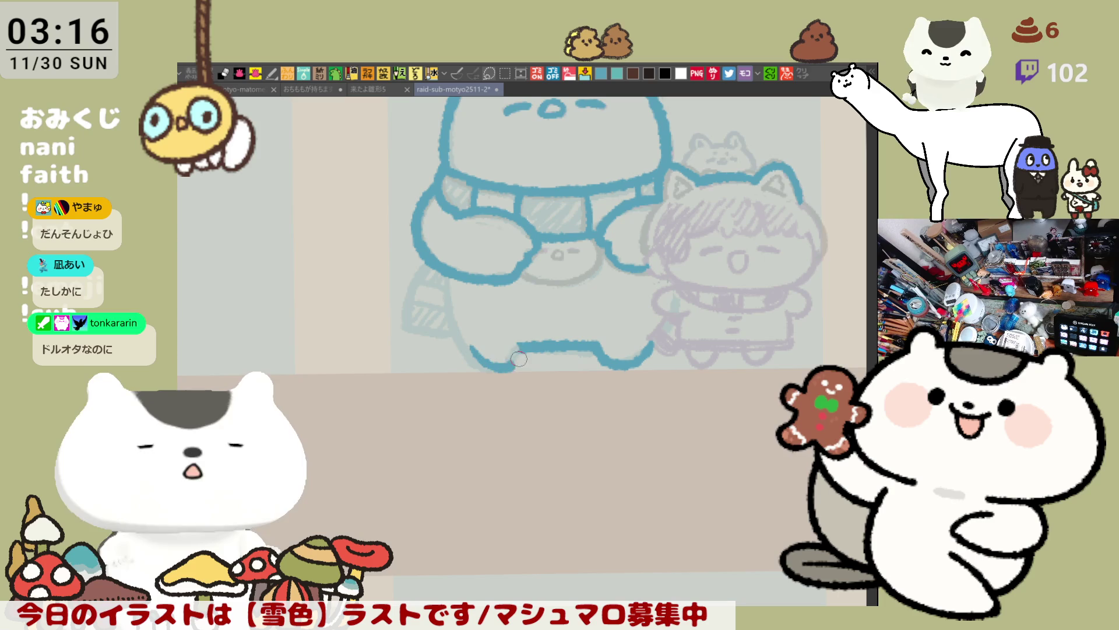
pyautogui.moveTo(466, 343)
pyautogui.mouseDown()
pyautogui.moveTo(508, 365)
pyautogui.moveTo(518, 349)
pyautogui.mouseUp()
pyautogui.hotkey('ctrl', 'z')
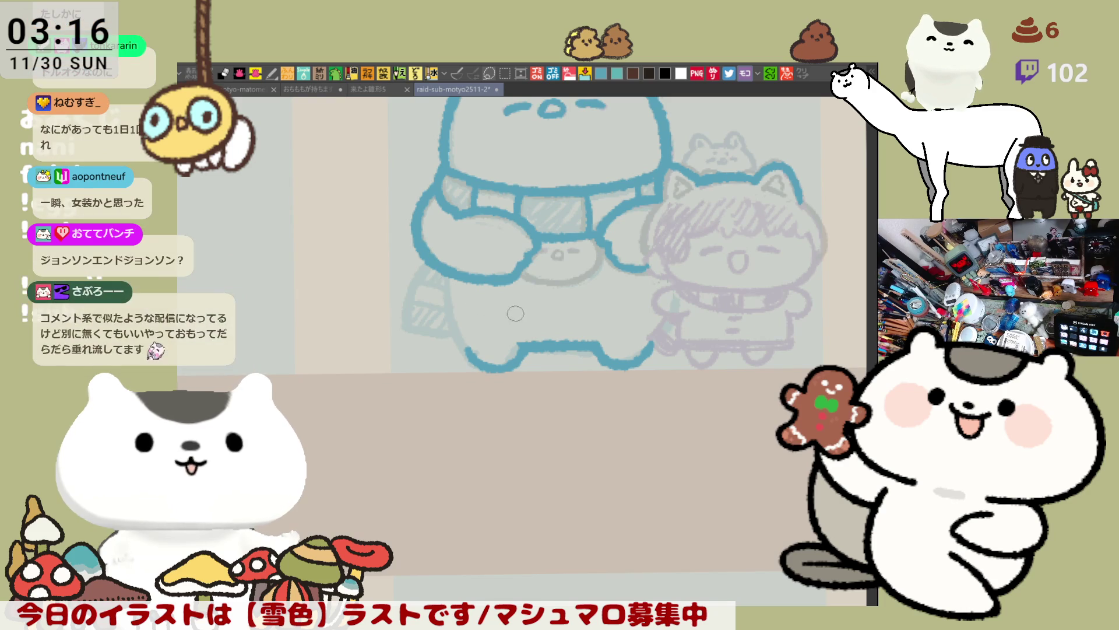
pyautogui.click(466, 299)
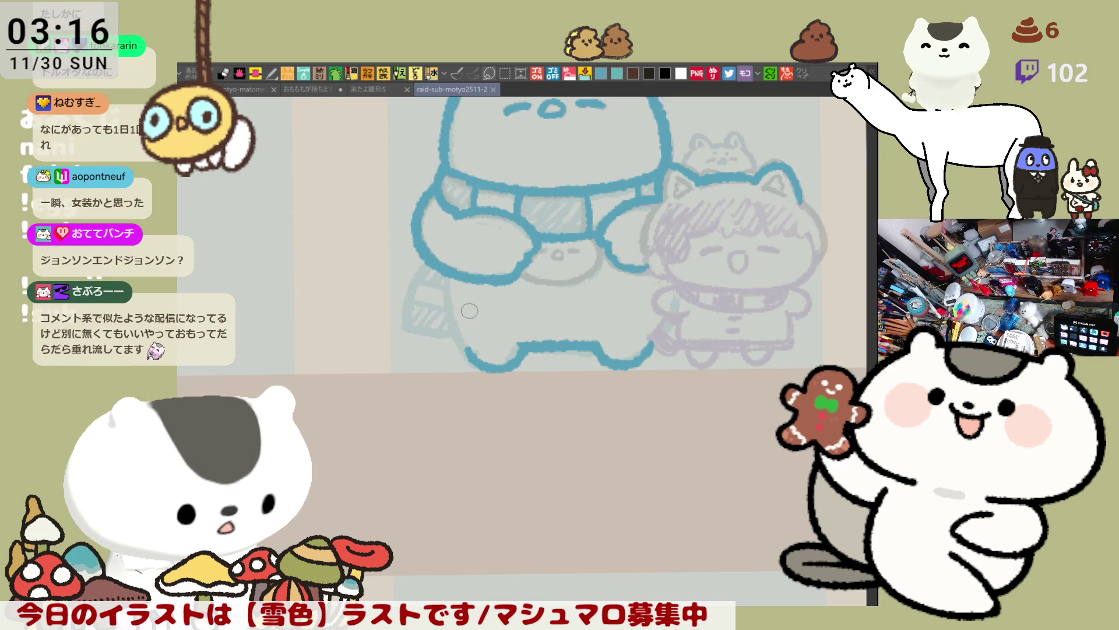
# Redraw the lower-left side of the creature's body outline, retrying until clean.
pyautogui.press('h')
pyautogui.press('h')
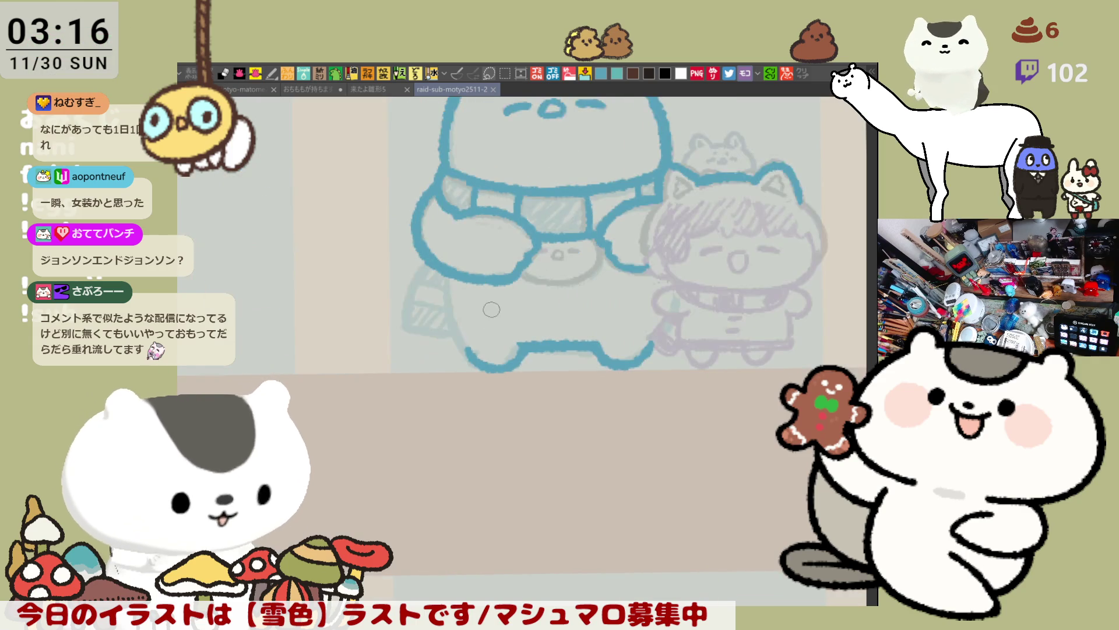
pyautogui.moveTo(446, 274); pyautogui.dragTo(452, 314)
pyautogui.moveTo(448, 265); pyautogui.dragTo(460, 347)
pyautogui.hotkey('ctrl', 'z')
pyautogui.moveTo(446, 262); pyautogui.dragTo(460, 339)
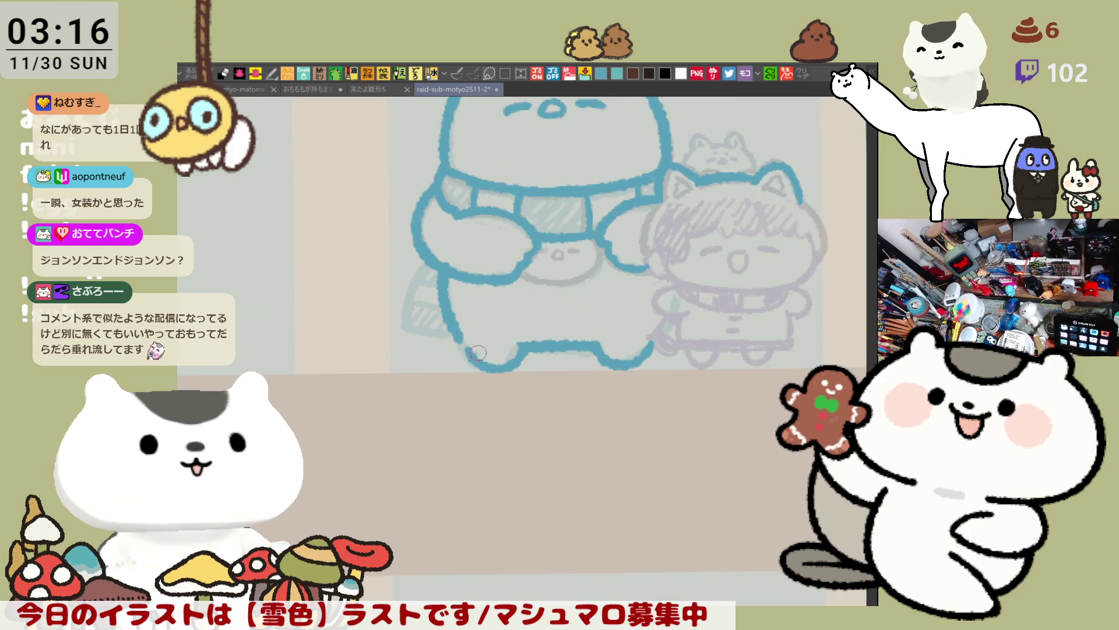
pyautogui.hotkey('ctrl', 'z')
pyautogui.moveTo(448, 274); pyautogui.dragTo(466, 347)
pyautogui.hotkey('ctrl', 'z')
pyautogui.moveTo(454, 282); pyautogui.dragTo(466, 348)
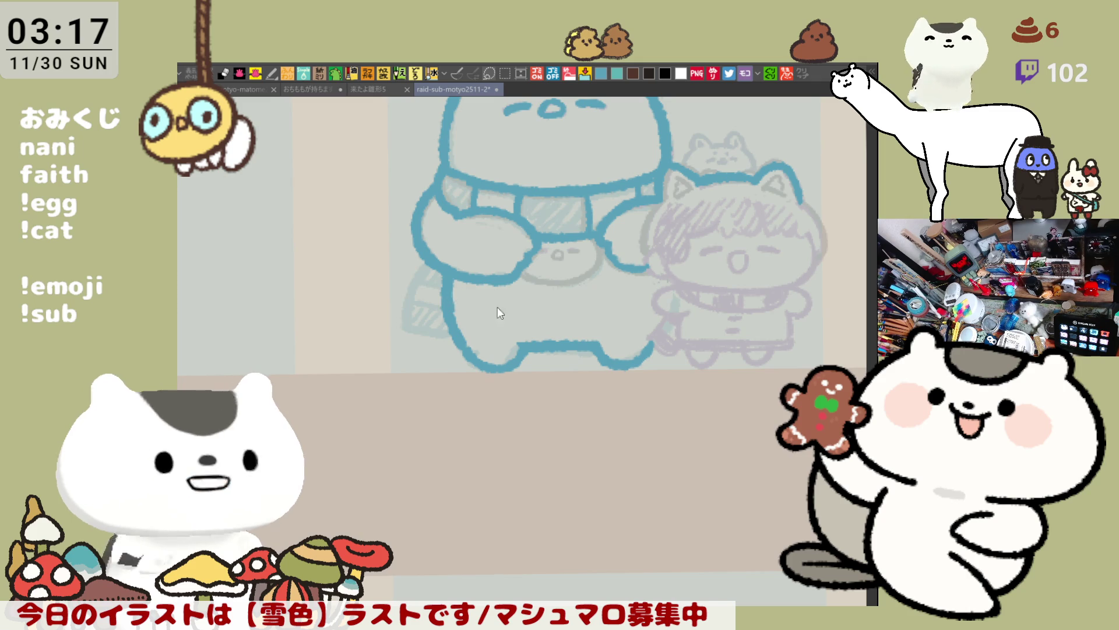
# Ink the left edge of the scarf creature's arm in blue, retrying the stroke twice.
pyautogui.press('h')
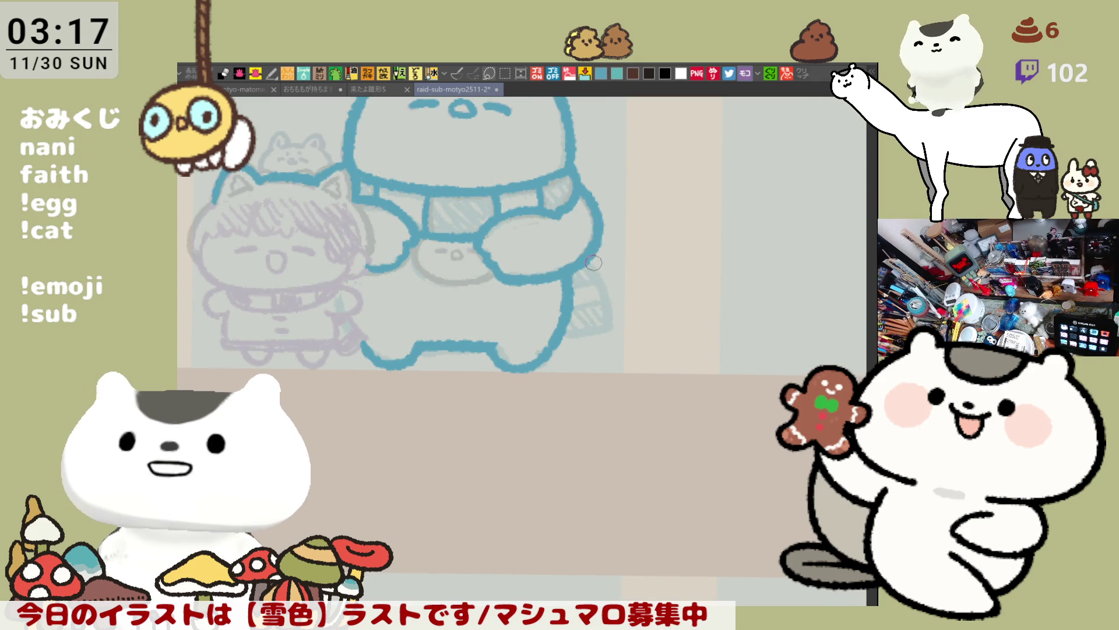
pyautogui.press('h')
pyautogui.moveTo(419, 266); pyautogui.dragTo(437, 339)
pyautogui.hotkey('ctrl', 'z')
pyautogui.moveTo(430, 257)
pyautogui.mouseDown()
pyautogui.moveTo(408, 324)
pyautogui.moveTo(463, 335)
pyautogui.moveTo(408, 312)
pyautogui.moveTo(464, 341)
pyautogui.mouseUp()
pyautogui.hotkey('ctrl', 'z')
pyautogui.hotkey('ctrl', 'z')
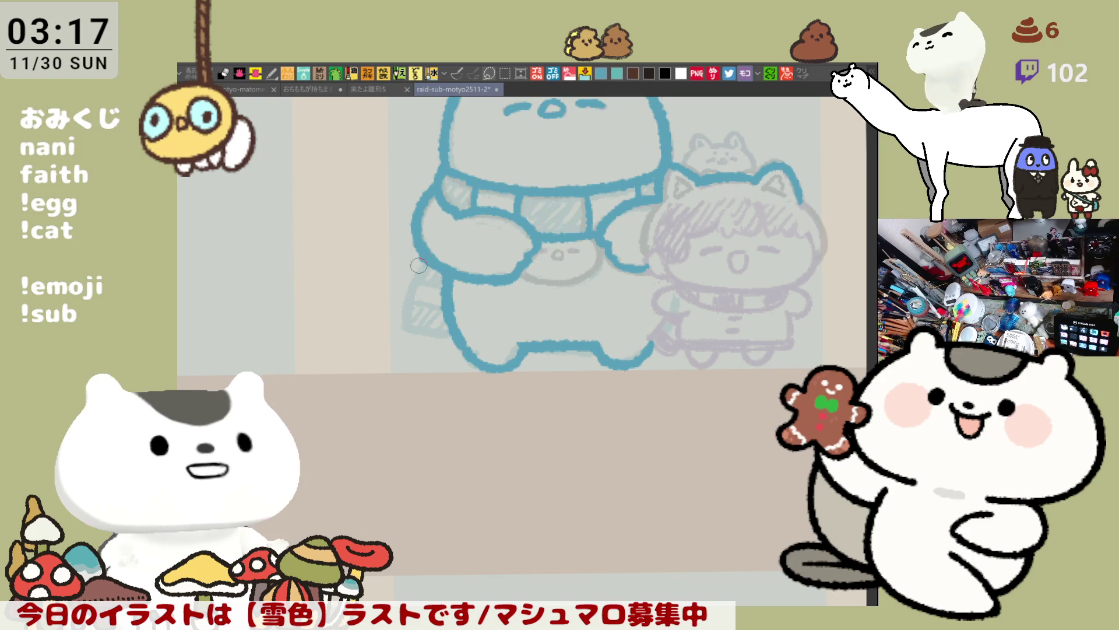
pyautogui.moveTo(423, 259); pyautogui.dragTo(454, 331)
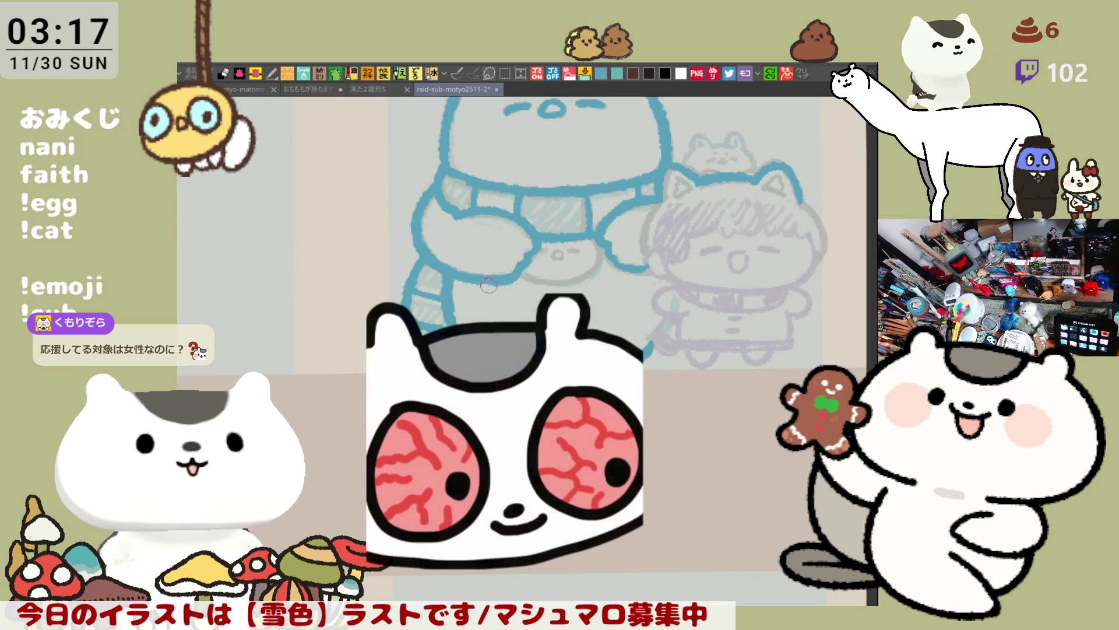
pyautogui.press('h')
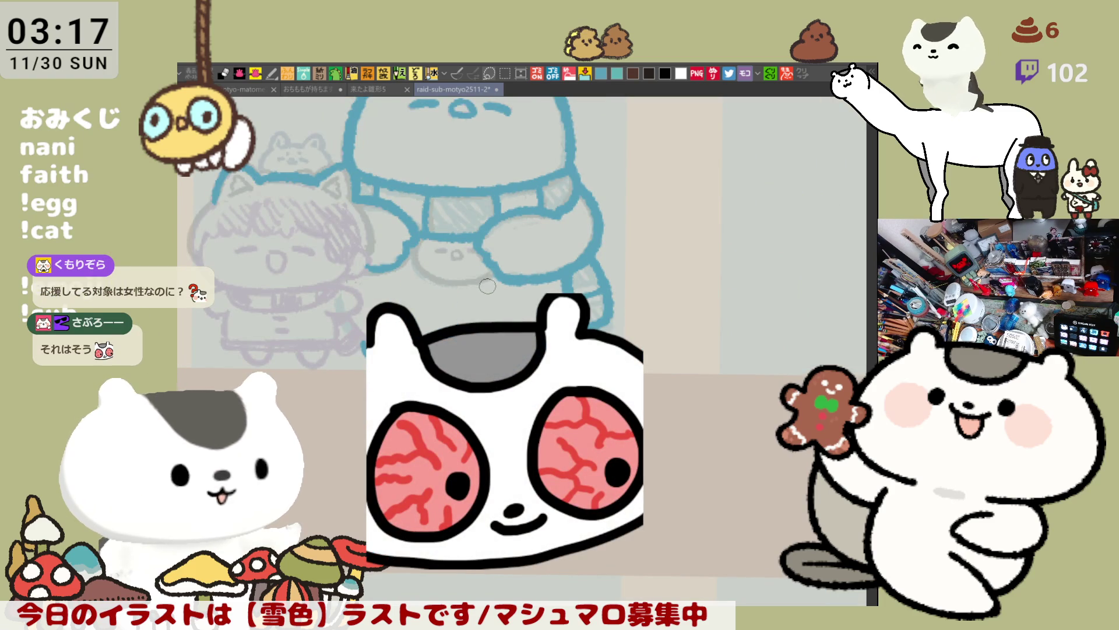
pyautogui.moveTo(475, 279); pyautogui.dragTo(550, 292)
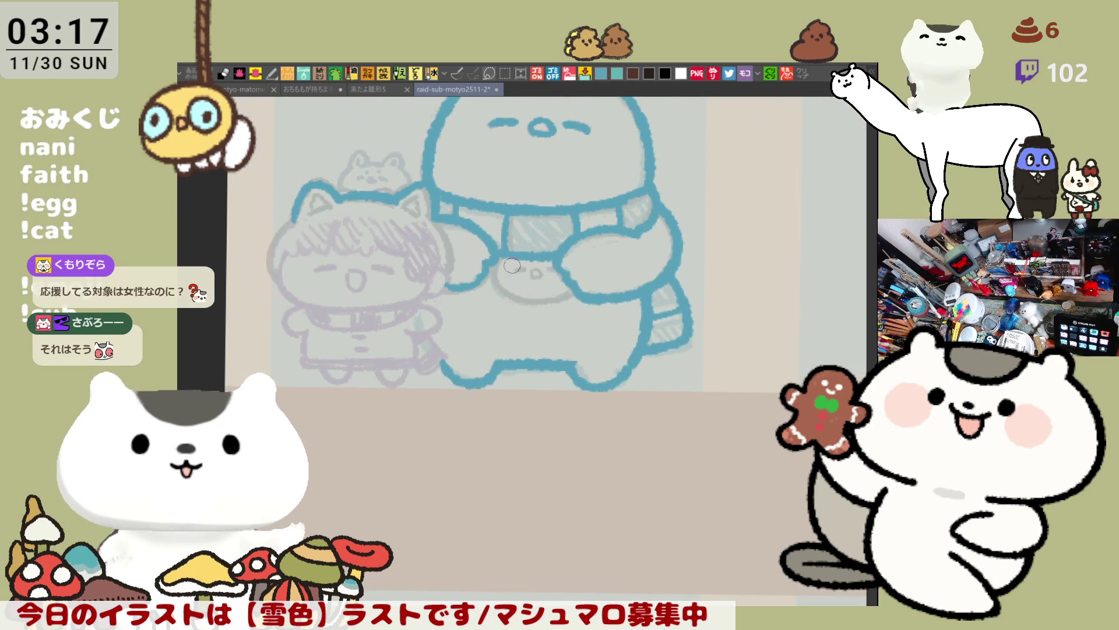
# Outline the small face's left and bottom edge in blue, retrying the stroke several times.
pyautogui.moveTo(502, 254); pyautogui.dragTo(526, 294)
pyautogui.hotkey('ctrl', 'z')
pyautogui.moveTo(496, 254); pyautogui.dragTo(537, 304)
pyautogui.hotkey('ctrl', 'z')
pyautogui.moveTo(497, 256); pyautogui.dragTo(538, 300)
pyautogui.hotkey('ctrl', 'z')
pyautogui.moveTo(497, 256)
pyautogui.mouseDown()
pyautogui.moveTo(527, 308)
pyautogui.moveTo(541, 302)
pyautogui.moveTo(494, 280)
pyautogui.moveTo(565, 300)
pyautogui.mouseUp()
pyautogui.hotkey('ctrl', 'z')
# Join the arm outline to the small face's bottom and add a short dash on the belly.
pyautogui.press('h')
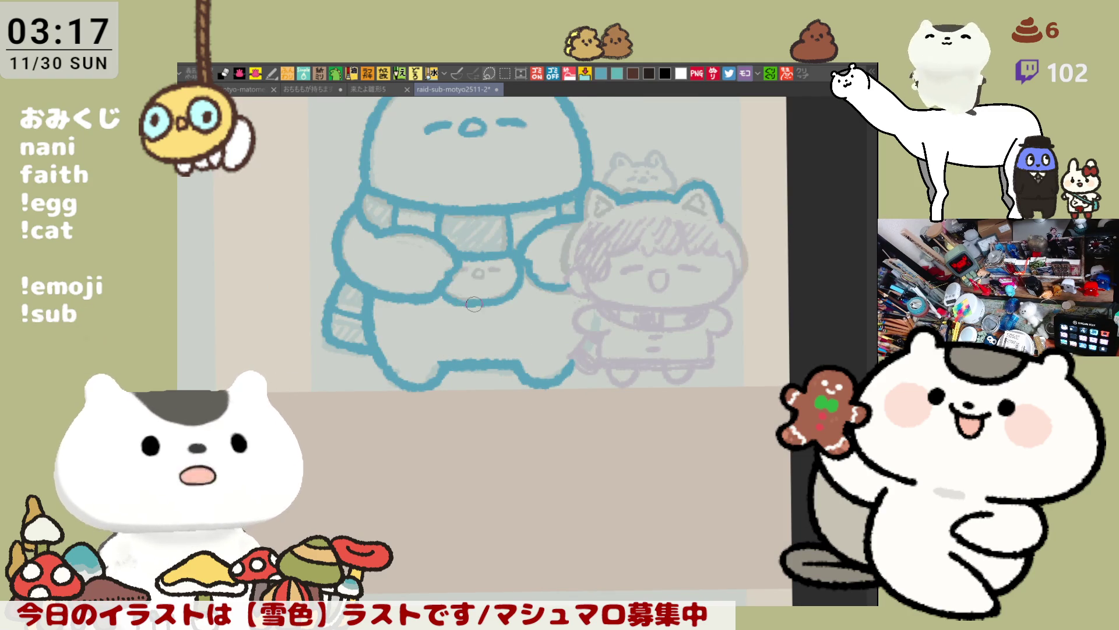
pyautogui.moveTo(446, 287); pyautogui.dragTo(468, 300)
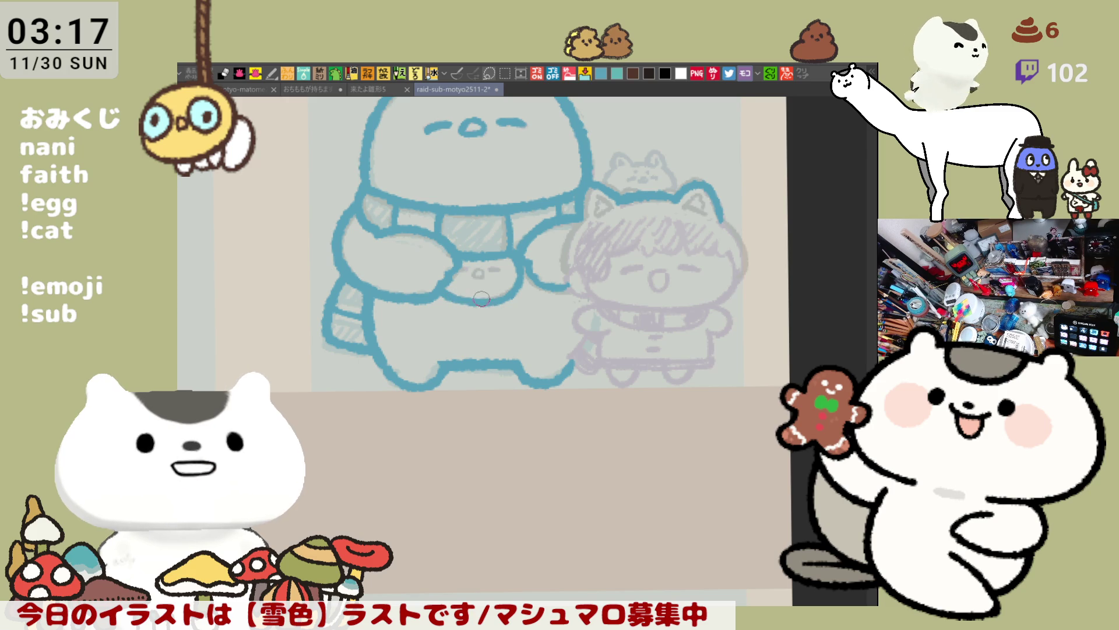
pyautogui.press('h')
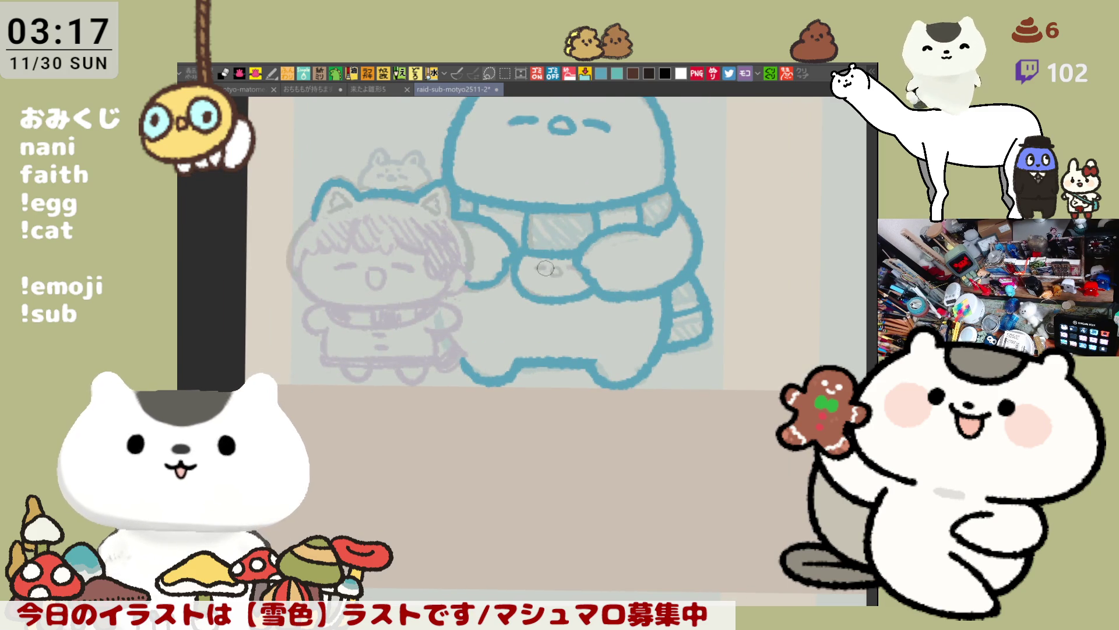
pyautogui.moveTo(536, 266); pyautogui.dragTo(543, 266)
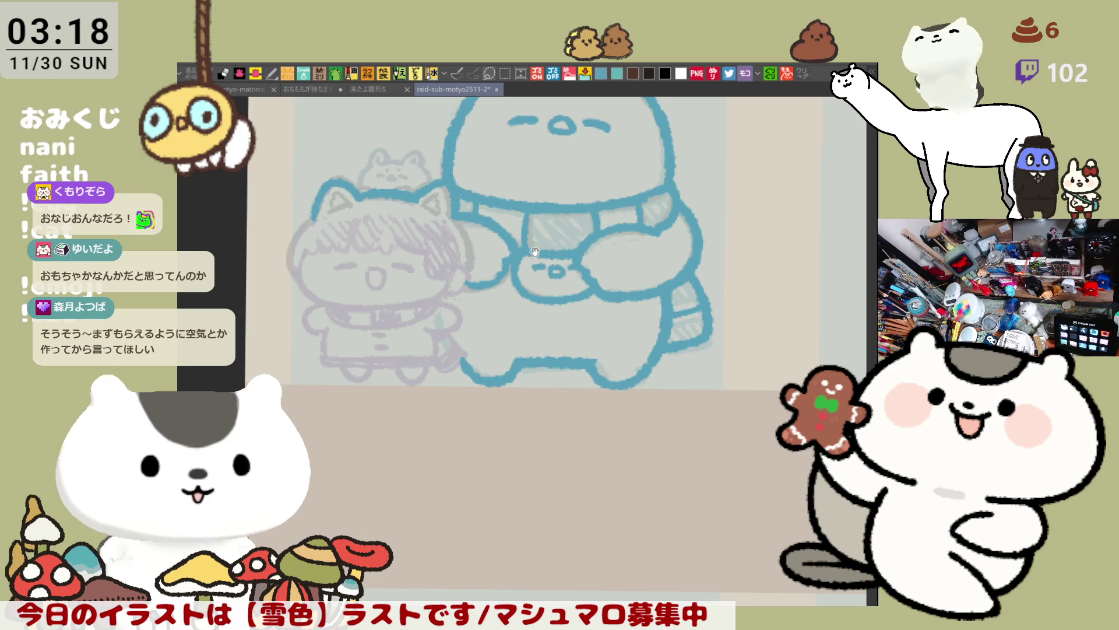
pyautogui.scroll(2, 538, 252)
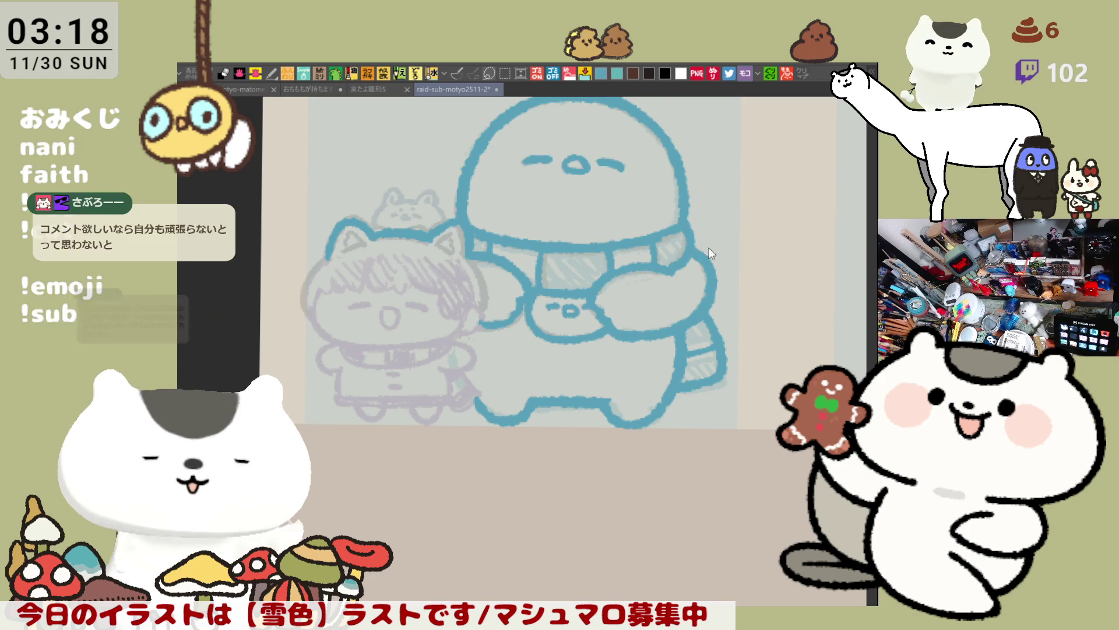
# Save the drawing and try a short stroke at the creature's left edge.
pyautogui.hotkey('ctrl', 's')
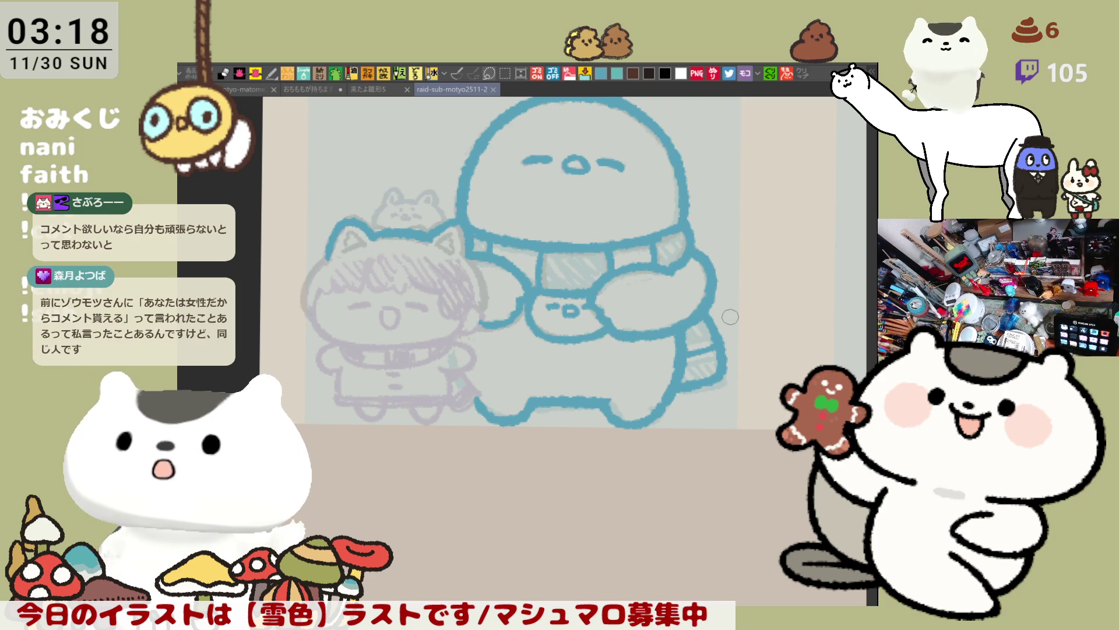
pyautogui.press('h')
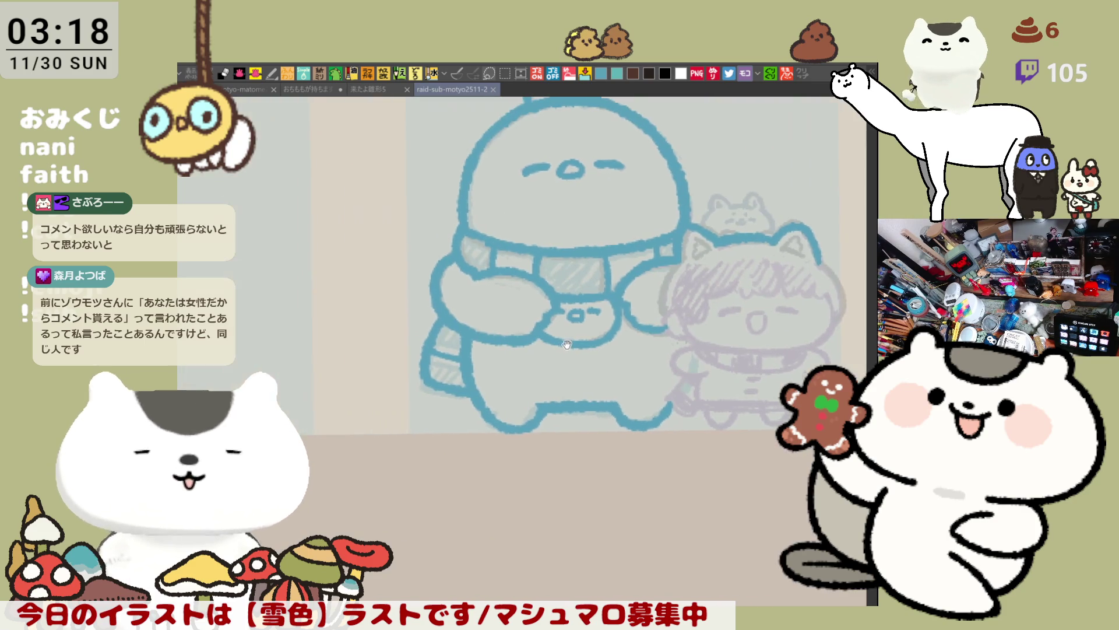
pyautogui.moveTo(446, 289); pyautogui.dragTo(436, 263)
pyautogui.hotkey('ctrl', 'z')
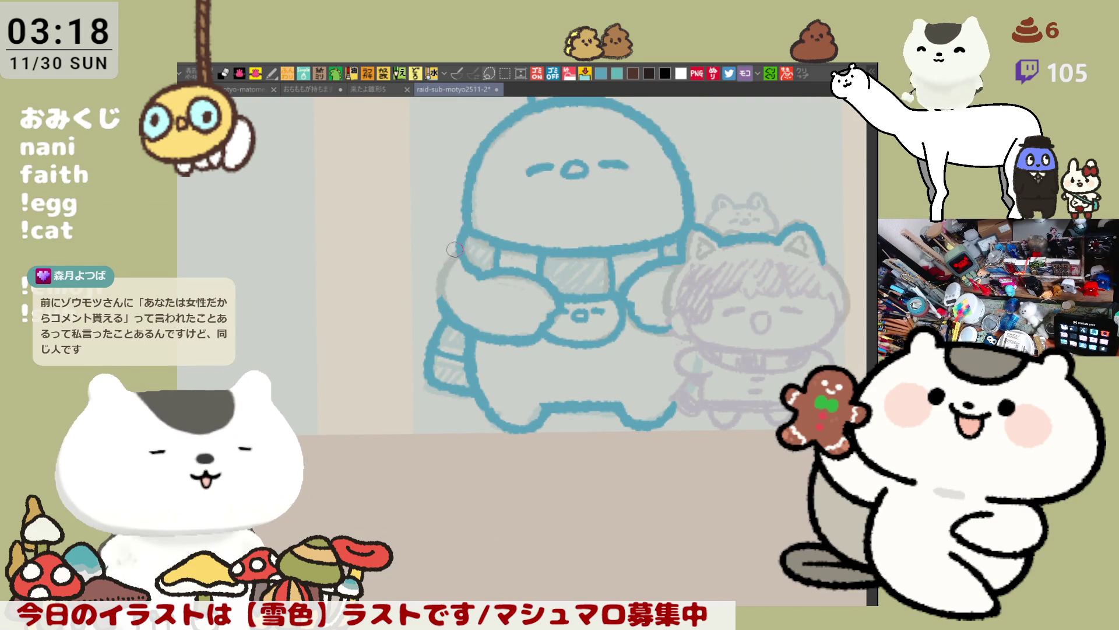
# Retrace the creature's left arm outline several times, then pan and tilt the canvas.
pyautogui.moveTo(460, 241); pyautogui.dragTo(438, 305)
pyautogui.hotkey('ctrl', 'z')
pyautogui.moveTo(456, 256); pyautogui.dragTo(438, 305)
pyautogui.hotkey('ctrl', 'z')
pyautogui.moveTo(456, 257)
pyautogui.mouseDown()
pyautogui.moveTo(439, 306)
pyautogui.moveTo(441, 268)
pyautogui.moveTo(439, 304)
pyautogui.mouseUp()
pyautogui.hotkey('ctrl', 'z')
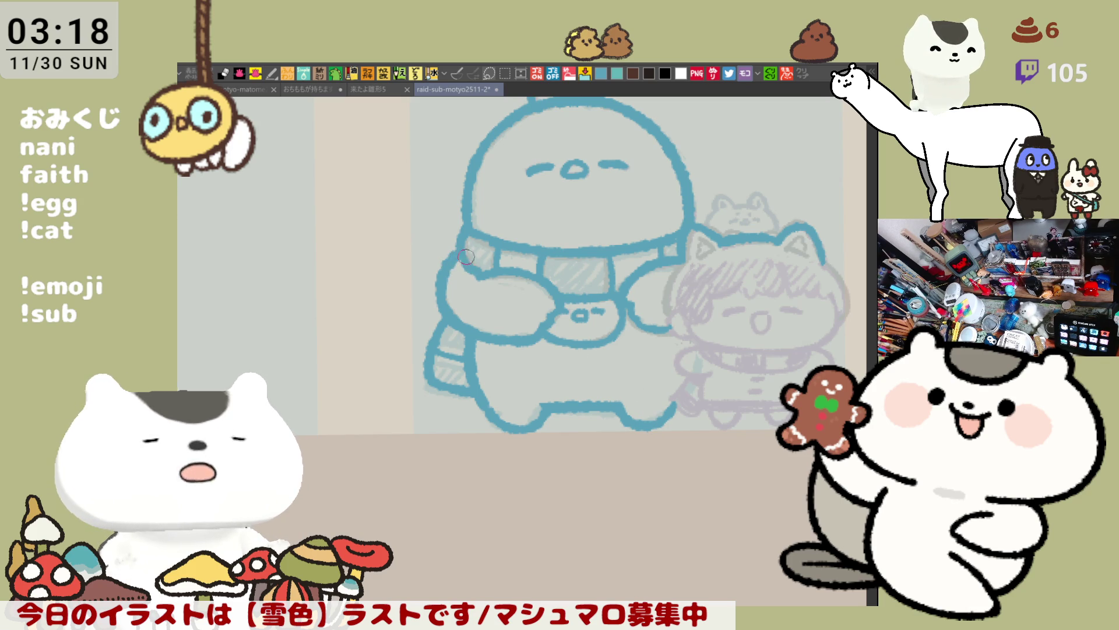
pyautogui.press('h')
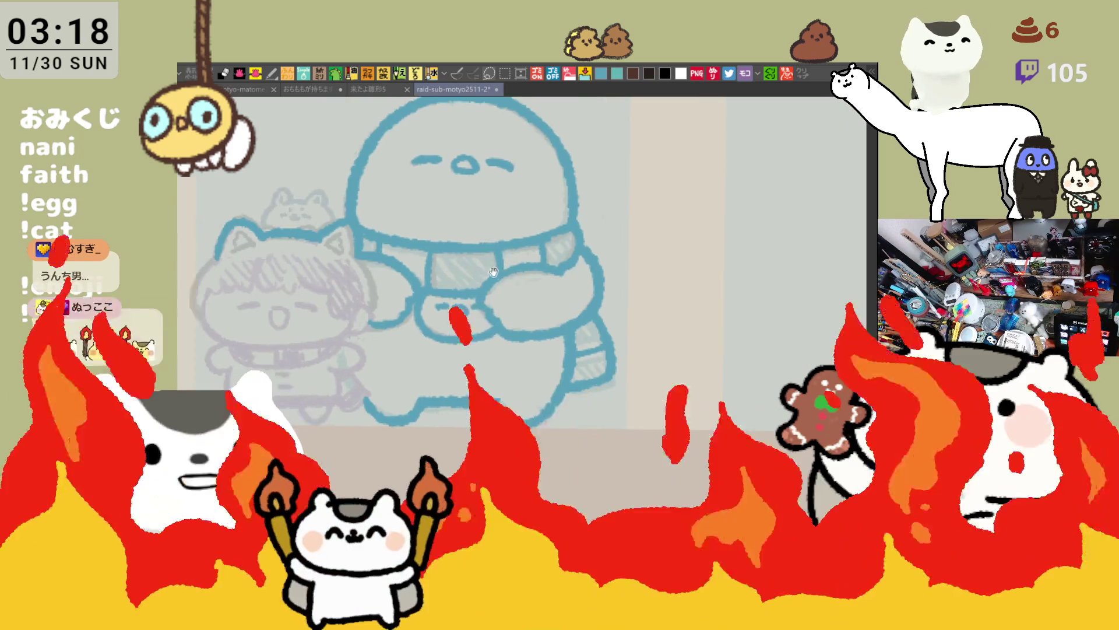
pyautogui.moveTo(480, 276); pyautogui.dragTo(537, 269)
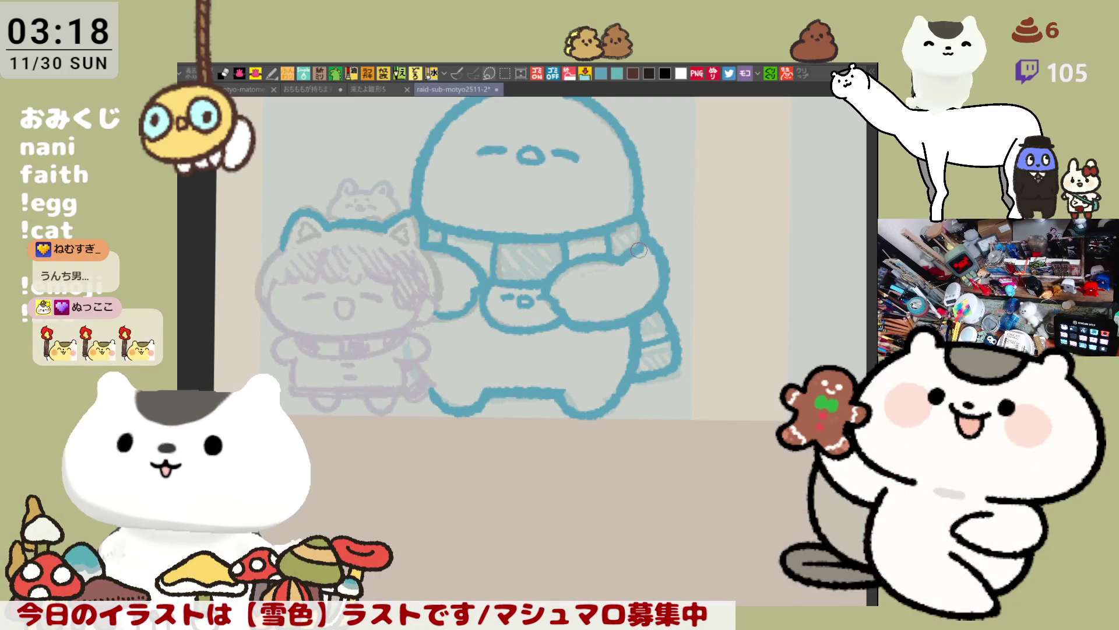
pyautogui.moveTo(624, 279); pyautogui.dragTo(674, 297)
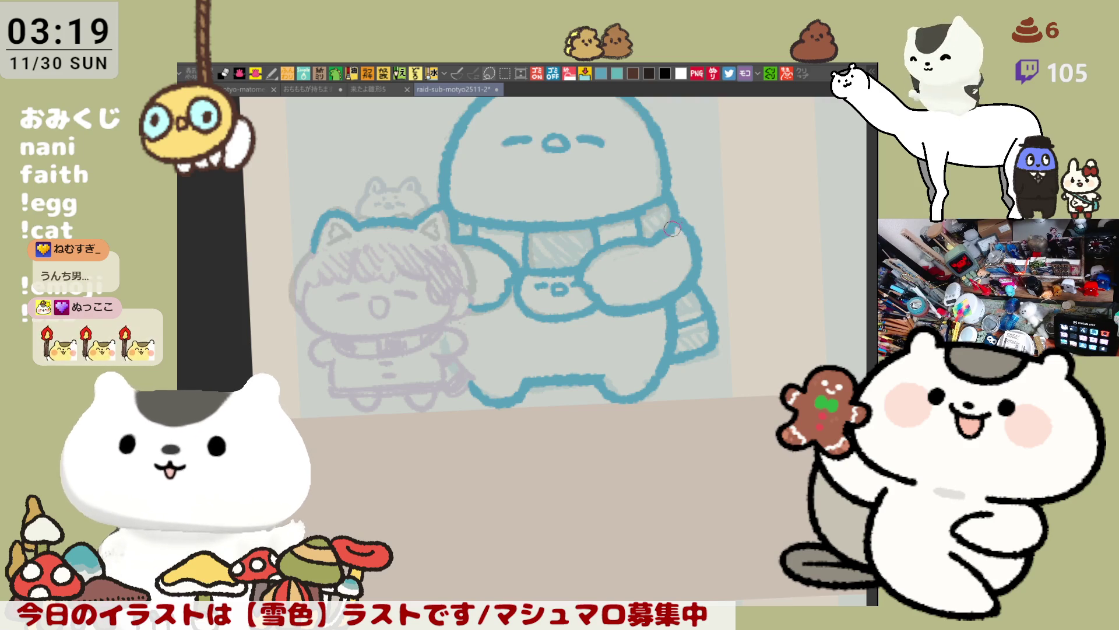
pyautogui.moveTo(673, 231); pyautogui.dragTo(610, 274)
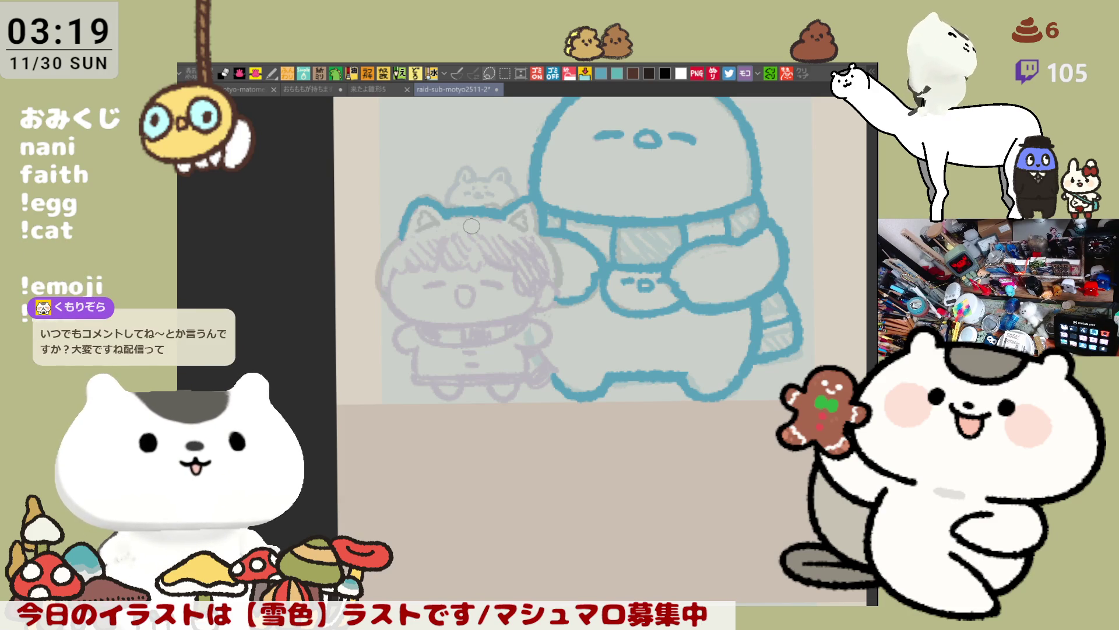
# Outline the right side of the girl's head in blue, retrying the stroke repeatedly.
pyautogui.scroll(4, 432, 318)
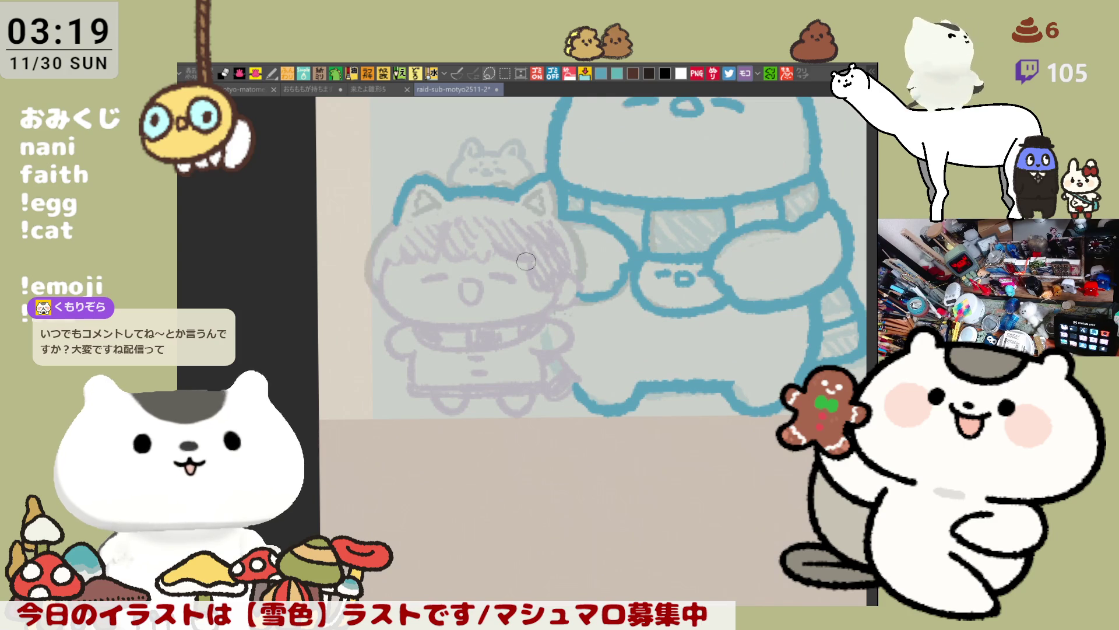
pyautogui.moveTo(541, 291); pyautogui.dragTo(587, 281)
pyautogui.moveTo(606, 200); pyautogui.dragTo(626, 268)
pyautogui.hotkey('ctrl', 'z')
pyautogui.moveTo(606, 199); pyautogui.dragTo(626, 267)
pyautogui.hotkey('ctrl', 'z')
pyautogui.moveTo(606, 197); pyautogui.dragTo(629, 269)
pyautogui.hotkey('ctrl', 'z')
pyautogui.moveTo(609, 201); pyautogui.dragTo(633, 272)
pyautogui.hotkey('ctrl', 'z')
pyautogui.moveTo(609, 199); pyautogui.dragTo(633, 271)
pyautogui.hotkey('ctrl', 'z')
pyautogui.moveTo(609, 195); pyautogui.dragTo(630, 264)
pyautogui.hotkey('ctrl', 'z')
pyautogui.moveTo(610, 195); pyautogui.dragTo(630, 269)
pyautogui.hotkey('ctrl', 'z')
pyautogui.moveTo(609, 197)
pyautogui.mouseDown()
pyautogui.moveTo(629, 267)
pyautogui.moveTo(627, 227)
pyautogui.mouseUp()
pyautogui.hotkey('ctrl', 'z')
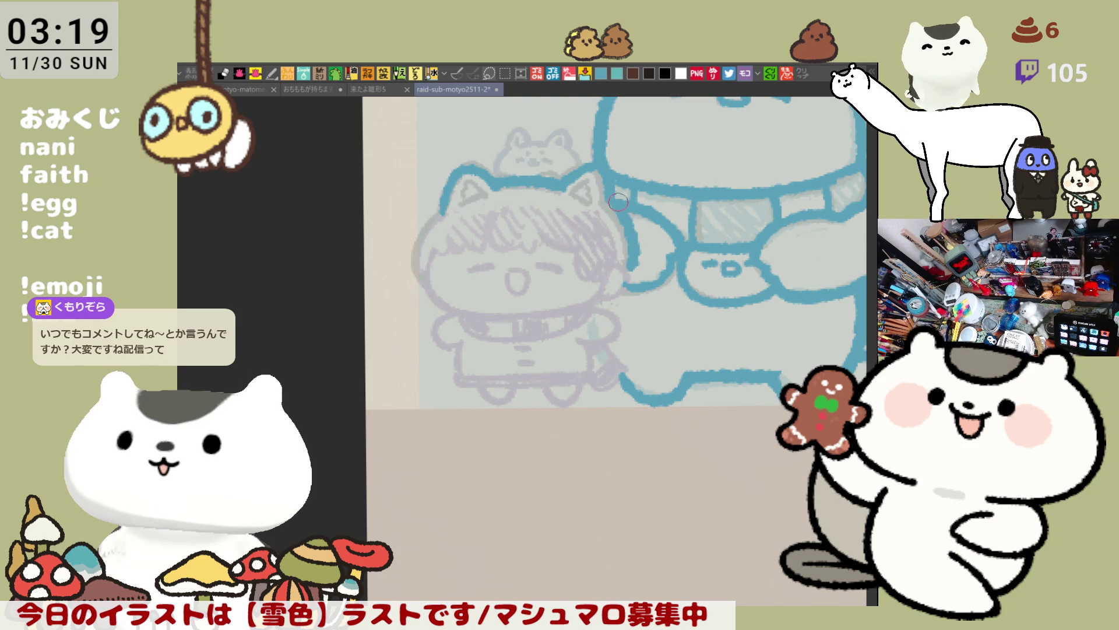
# Ink the left side of the girl's head and extend its outline downward.
pyautogui.moveTo(588, 266); pyautogui.dragTo(621, 248)
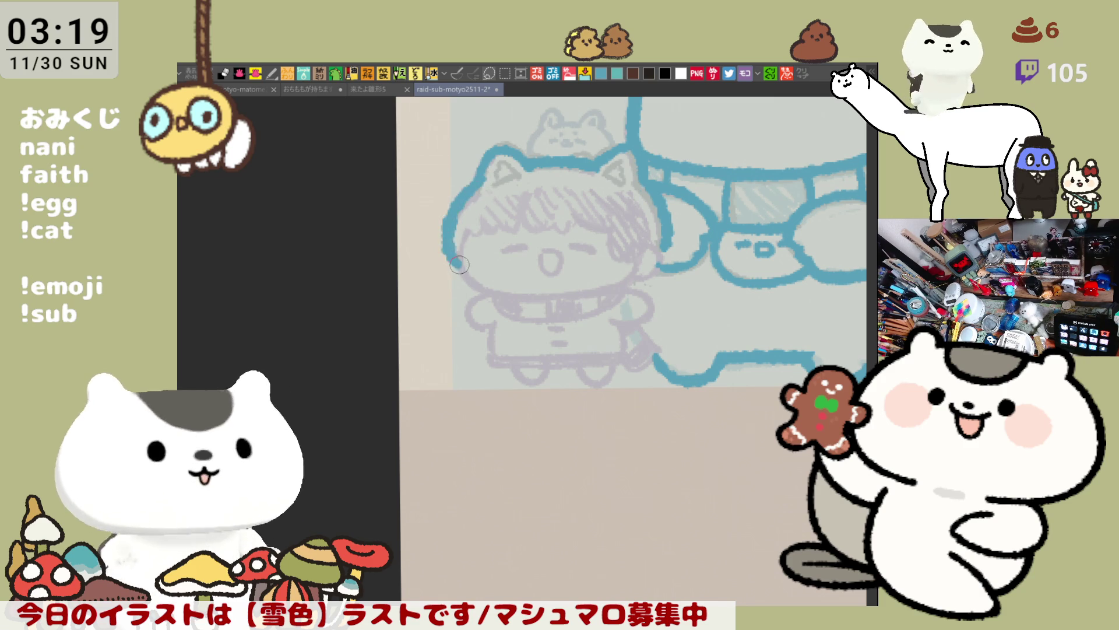
pyautogui.moveTo(478, 178)
pyautogui.mouseDown()
pyautogui.moveTo(448, 242)
pyautogui.moveTo(463, 269)
pyautogui.mouseUp()
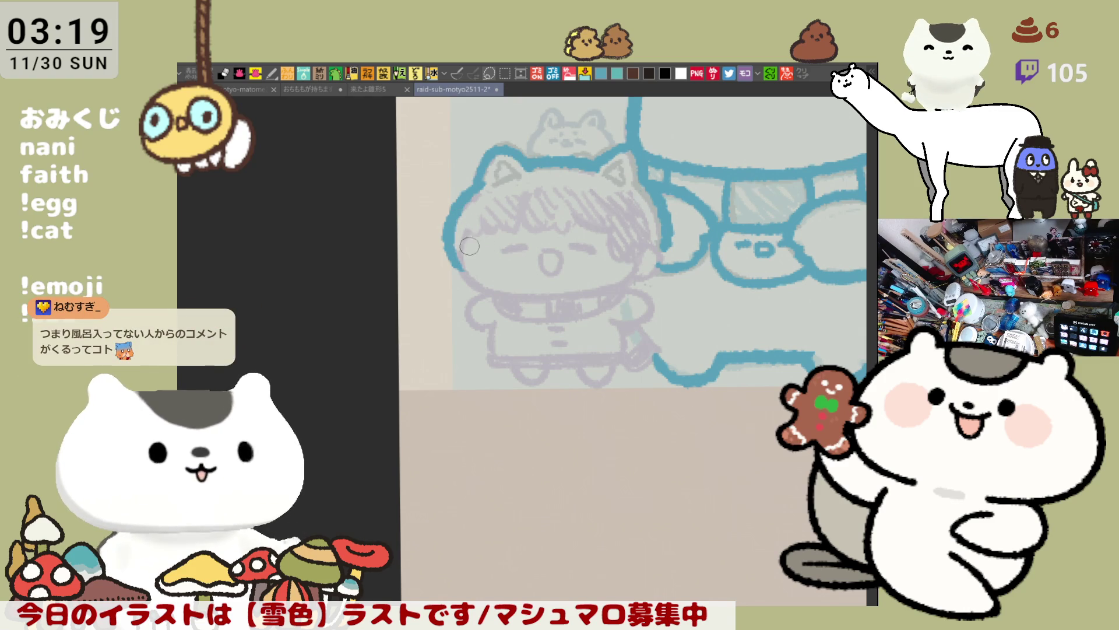
pyautogui.moveTo(464, 228)
pyautogui.mouseDown()
pyautogui.moveTo(506, 296)
pyautogui.moveTo(628, 282)
pyautogui.mouseUp()
pyautogui.hotkey('ctrl', 'z')
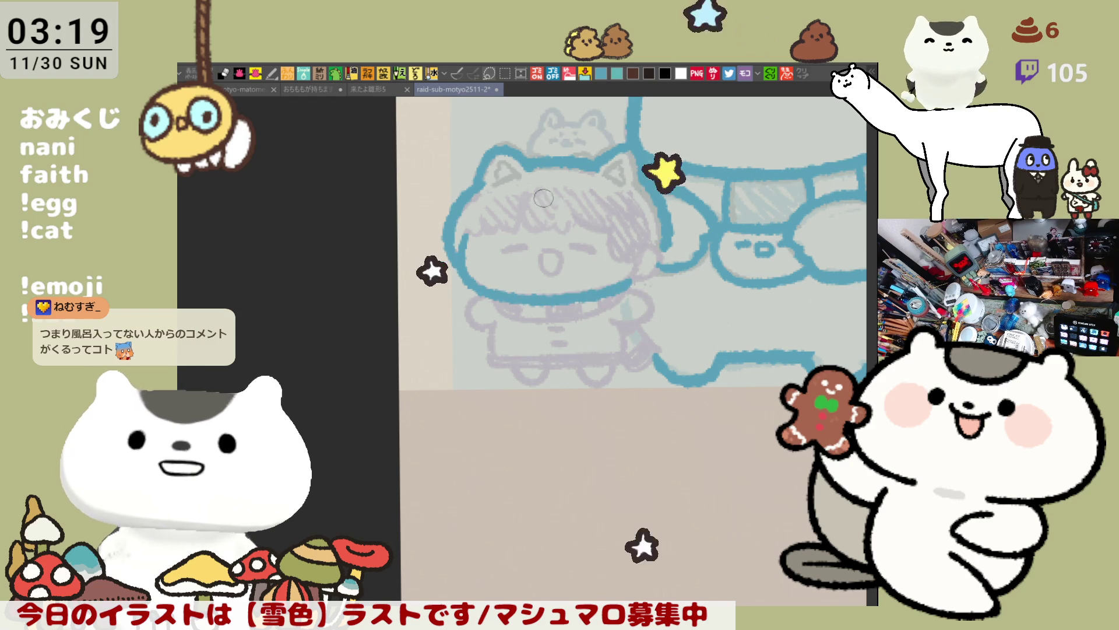
# Draw the blue hair curl loop, retrying its closing and right-edge strokes.
pyautogui.moveTo(541, 187)
pyautogui.mouseDown()
pyautogui.moveTo(532, 194)
pyautogui.moveTo(557, 229)
pyautogui.moveTo(567, 223)
pyautogui.mouseUp()
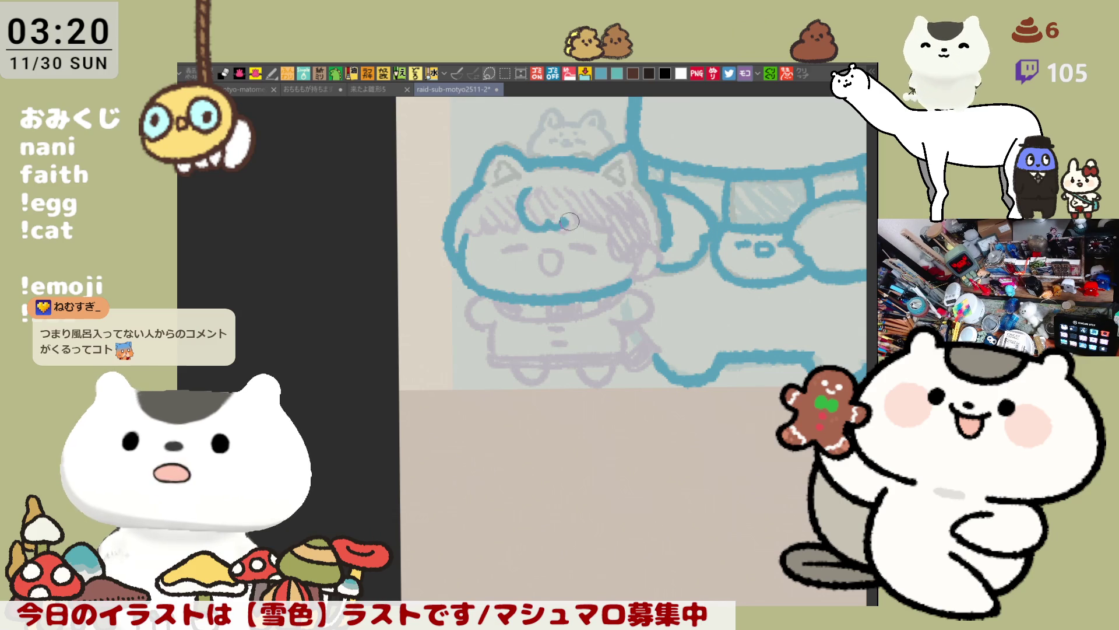
pyautogui.hotkey('ctrl', 'z')
pyautogui.moveTo(539, 187)
pyautogui.mouseDown()
pyautogui.moveTo(554, 232)
pyautogui.moveTo(584, 229)
pyautogui.mouseUp()
pyautogui.moveTo(581, 188)
pyautogui.mouseDown()
pyautogui.moveTo(586, 210)
pyautogui.moveTo(574, 232)
pyautogui.moveTo(587, 201)
pyautogui.moveTo(565, 225)
pyautogui.mouseUp()
pyautogui.hotkey('ctrl', 'z')
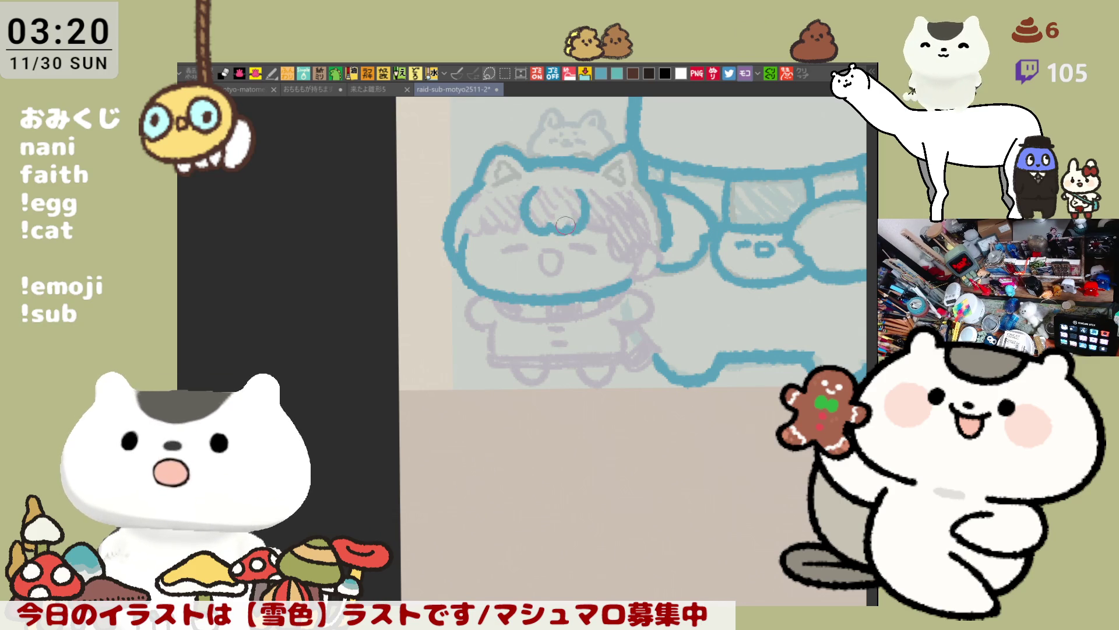
pyautogui.hotkey('ctrl', 'z')
pyautogui.moveTo(578, 186); pyautogui.dragTo(569, 233)
pyautogui.hotkey('ctrl', 'z')
pyautogui.moveTo(580, 188)
pyautogui.mouseDown()
pyautogui.moveTo(589, 220)
pyautogui.moveTo(563, 232)
pyautogui.moveTo(650, 251)
pyautogui.moveTo(640, 249)
pyautogui.moveTo(659, 274)
pyautogui.mouseUp()
pyautogui.hotkey('ctrl', 'z')
pyautogui.moveTo(647, 236); pyautogui.dragTo(653, 274)
pyautogui.hotkey('ctrl', 'z')
pyautogui.moveTo(644, 236)
pyautogui.mouseDown()
pyautogui.moveTo(647, 274)
pyautogui.moveTo(639, 246)
pyautogui.moveTo(644, 283)
pyautogui.moveTo(627, 274)
pyautogui.moveTo(642, 256)
pyautogui.moveTo(632, 286)
pyautogui.moveTo(646, 270)
pyautogui.mouseUp()
pyautogui.hotkey('ctrl', 'z')
pyautogui.hotkey('ctrl', 'z')
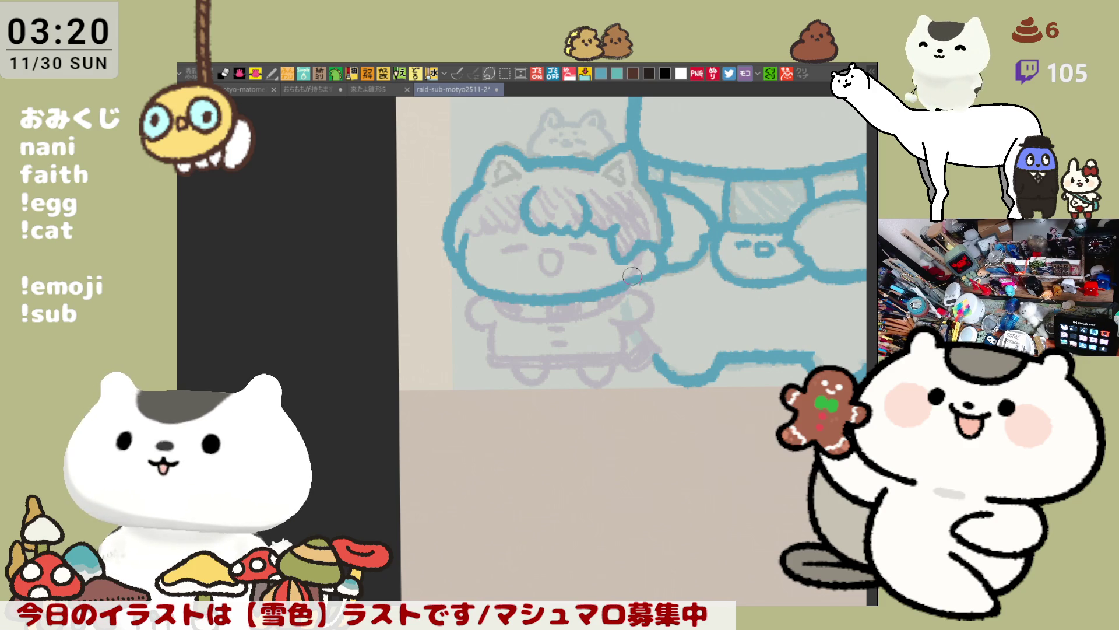
# Ink the line along the child's hair fringe.
pyautogui.moveTo(482, 214)
pyautogui.mouseDown()
pyautogui.moveTo(497, 230)
pyautogui.moveTo(515, 217)
pyautogui.mouseUp()
pyautogui.hotkey('ctrl', 'z')
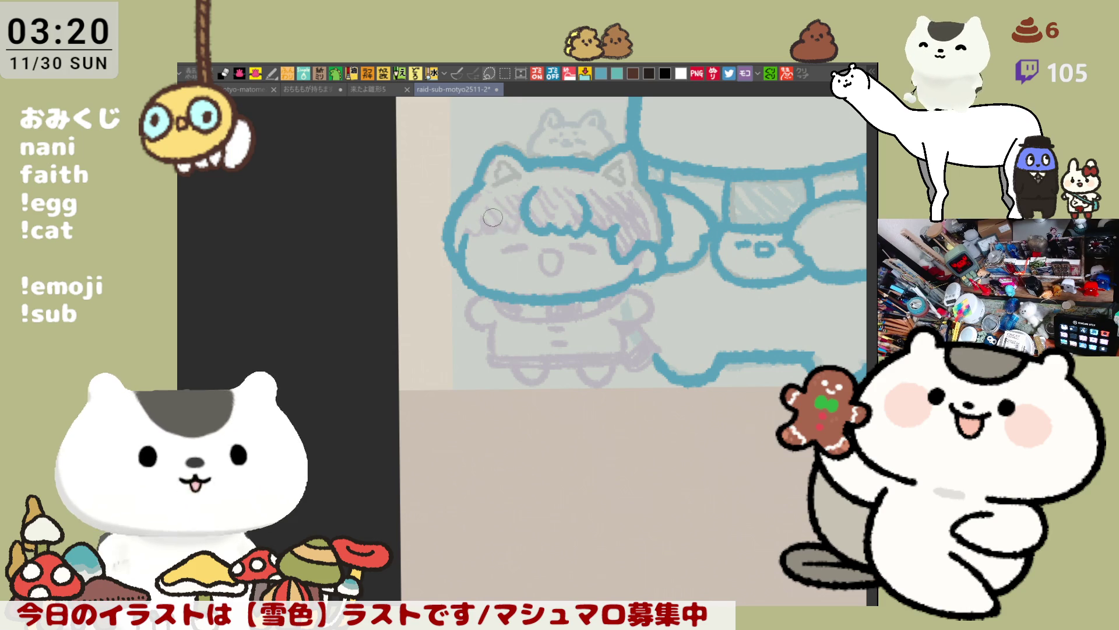
pyautogui.moveTo(501, 221); pyautogui.dragTo(519, 220)
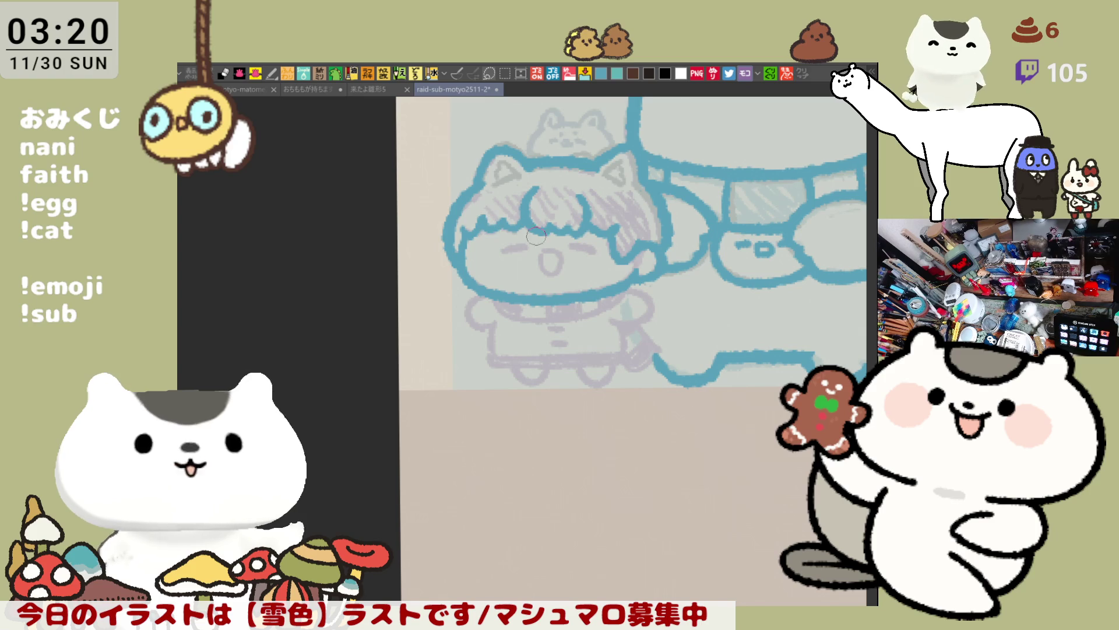
# Ink the child's closed eyes with small strokes nearby, and save the file.
pyautogui.moveTo(522, 235); pyautogui.dragTo(499, 205)
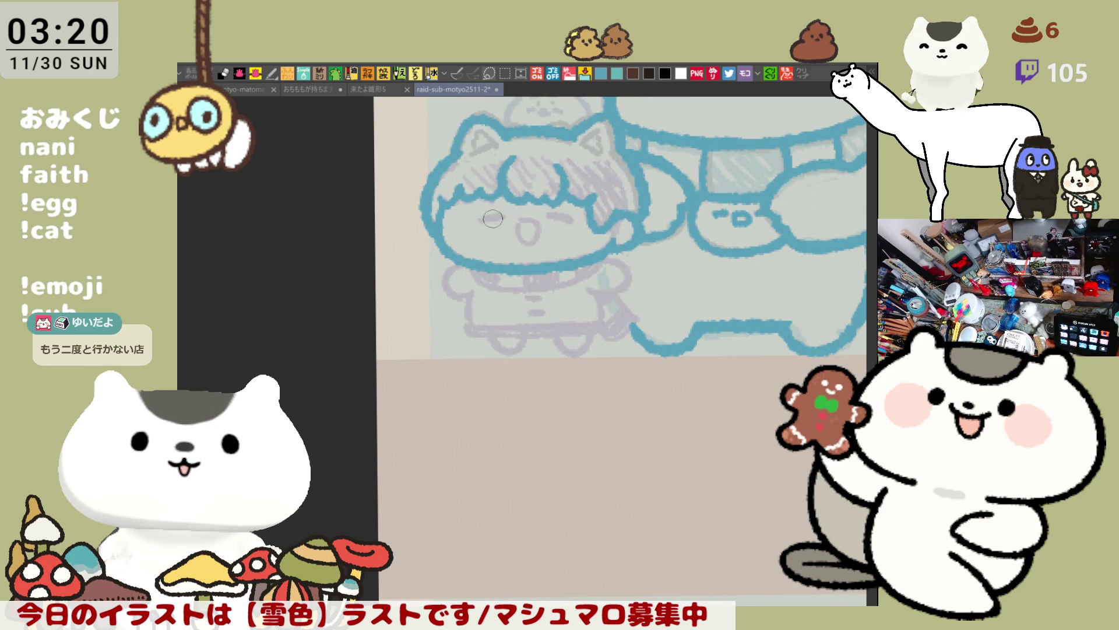
pyautogui.moveTo(502, 198)
pyautogui.mouseDown()
pyautogui.moveTo(596, 195)
pyautogui.moveTo(669, 164)
pyautogui.mouseUp()
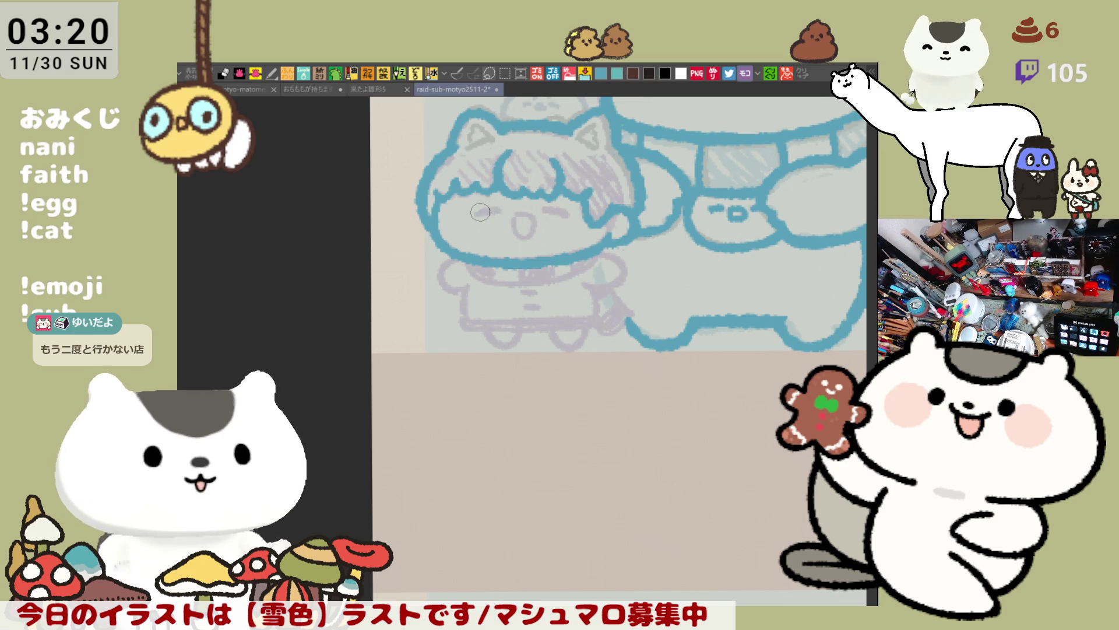
pyautogui.moveTo(492, 208)
pyautogui.mouseDown()
pyautogui.moveTo(475, 211)
pyautogui.moveTo(568, 216)
pyautogui.mouseUp()
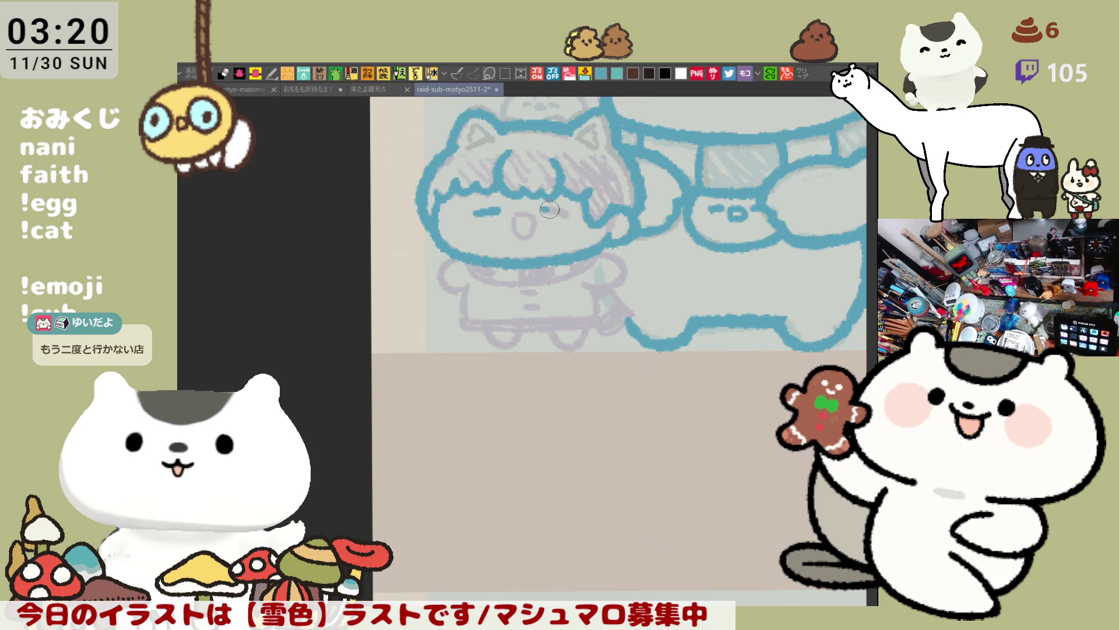
pyautogui.hotkey('ctrl', 'z')
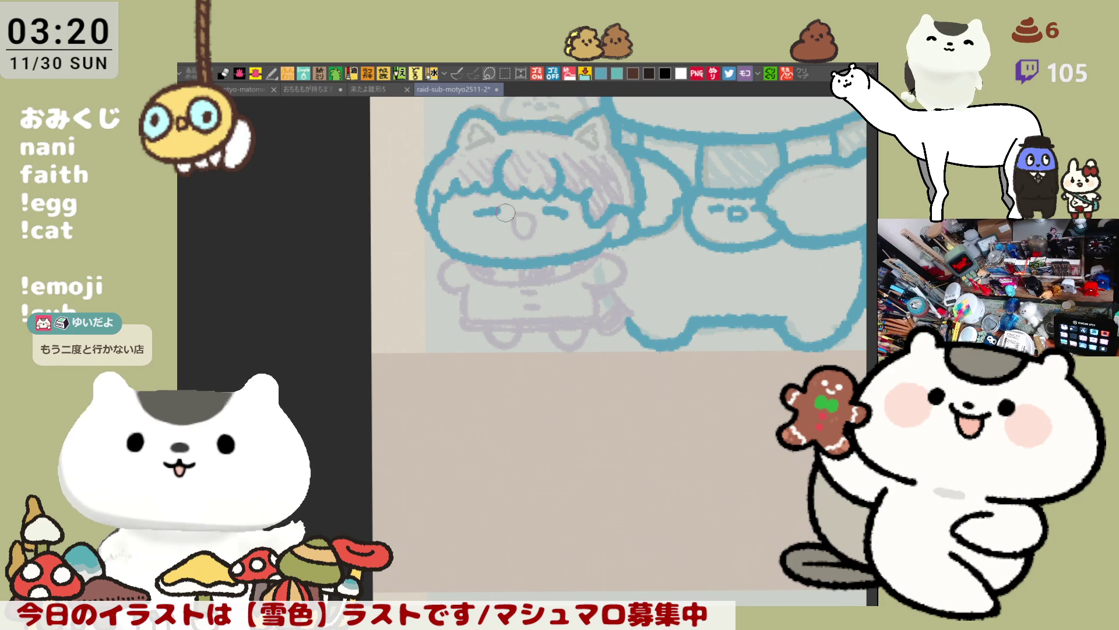
pyautogui.moveTo(466, 206)
pyautogui.mouseDown()
pyautogui.moveTo(508, 212)
pyautogui.moveTo(475, 221)
pyautogui.moveTo(508, 208)
pyautogui.mouseUp()
pyautogui.hotkey('ctrl', 'z')
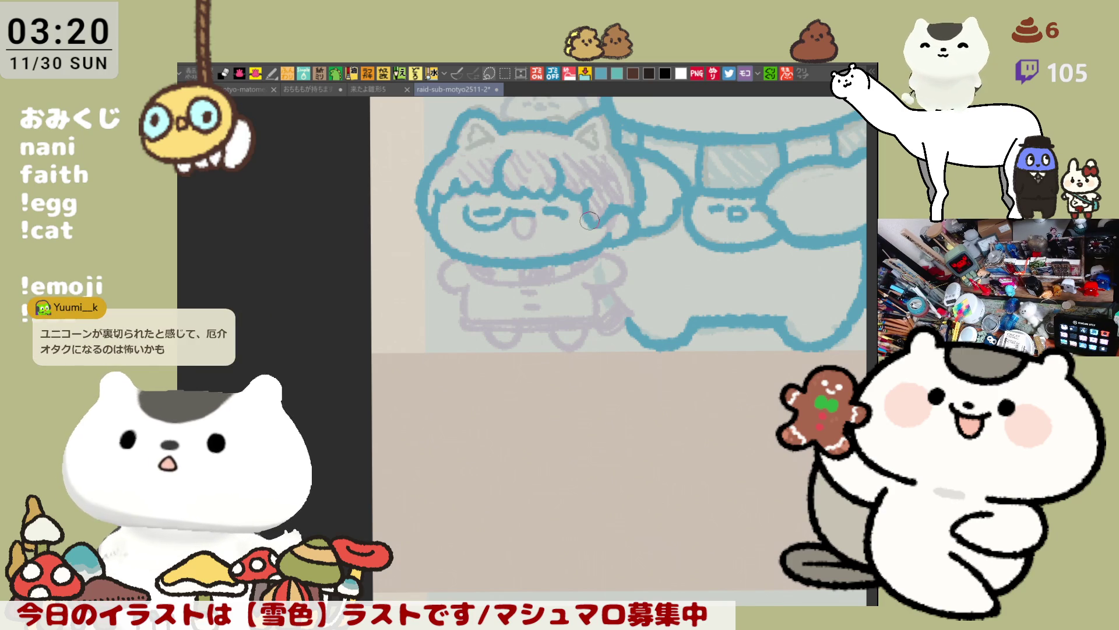
pyautogui.moveTo(543, 217)
pyautogui.mouseDown()
pyautogui.moveTo(567, 215)
pyautogui.moveTo(551, 214)
pyautogui.mouseUp()
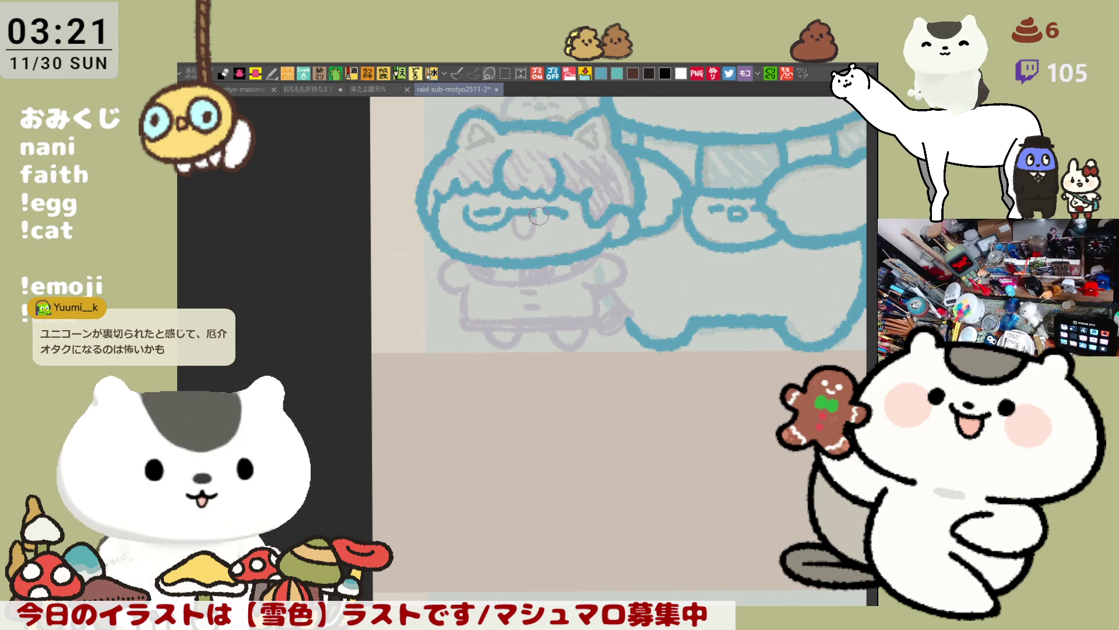
pyautogui.moveTo(533, 225); pyautogui.dragTo(569, 228)
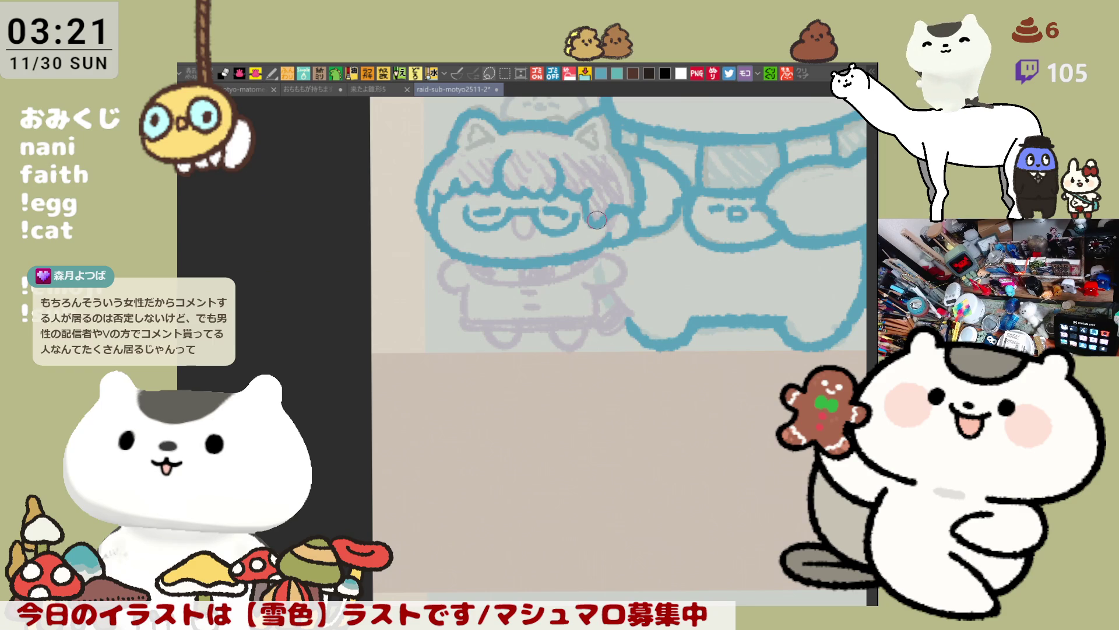
pyautogui.hotkey('ctrl', 's')
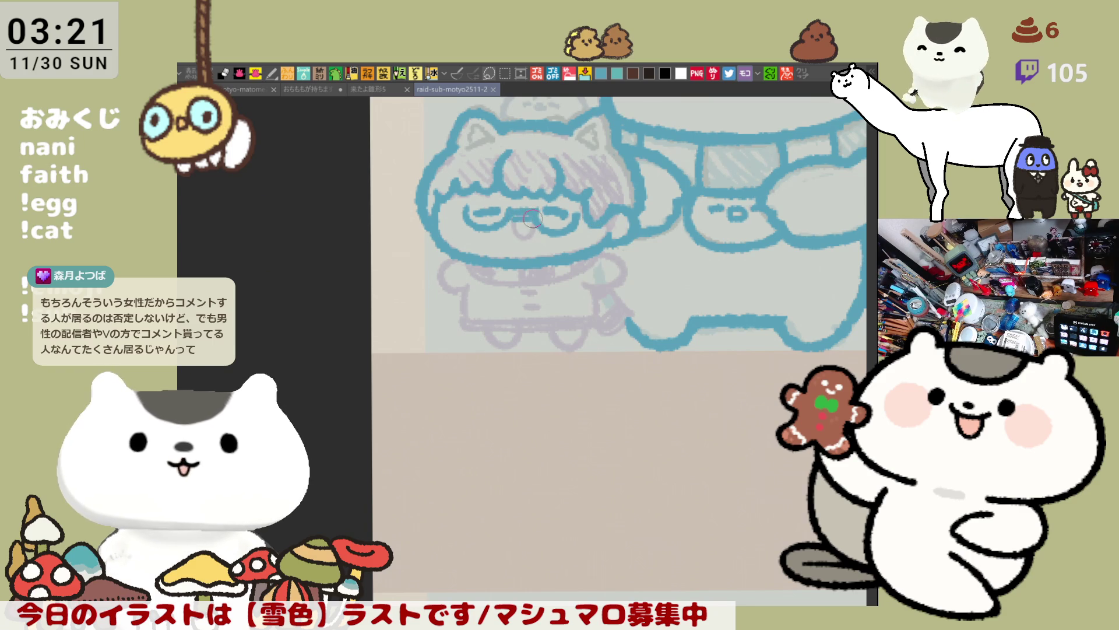
pyautogui.moveTo(518, 225)
pyautogui.mouseDown()
pyautogui.moveTo(533, 234)
pyautogui.moveTo(521, 298)
pyautogui.mouseUp()
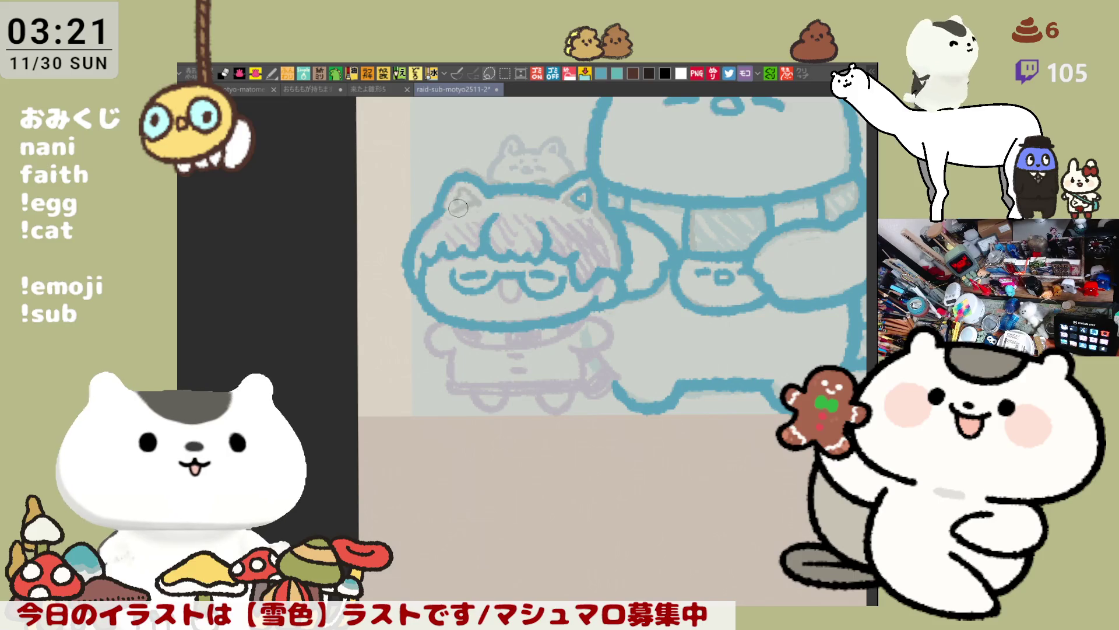
pyautogui.moveTo(473, 197)
pyautogui.mouseDown()
pyautogui.moveTo(524, 266)
pyautogui.moveTo(573, 268)
pyautogui.mouseUp()
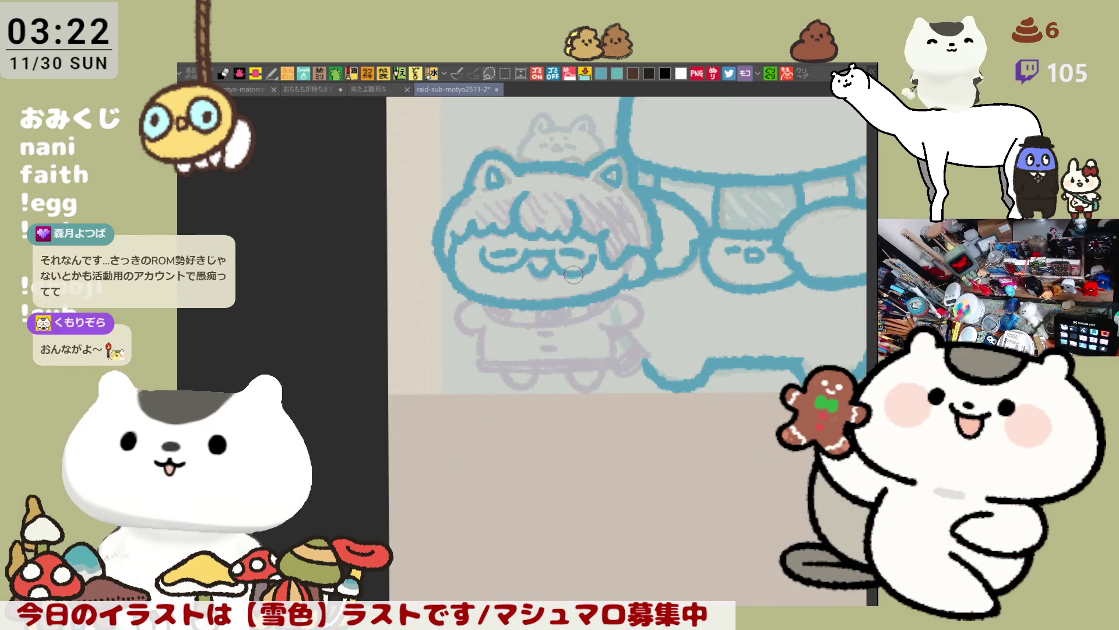
pyautogui.scroll(-2, 585, 288)
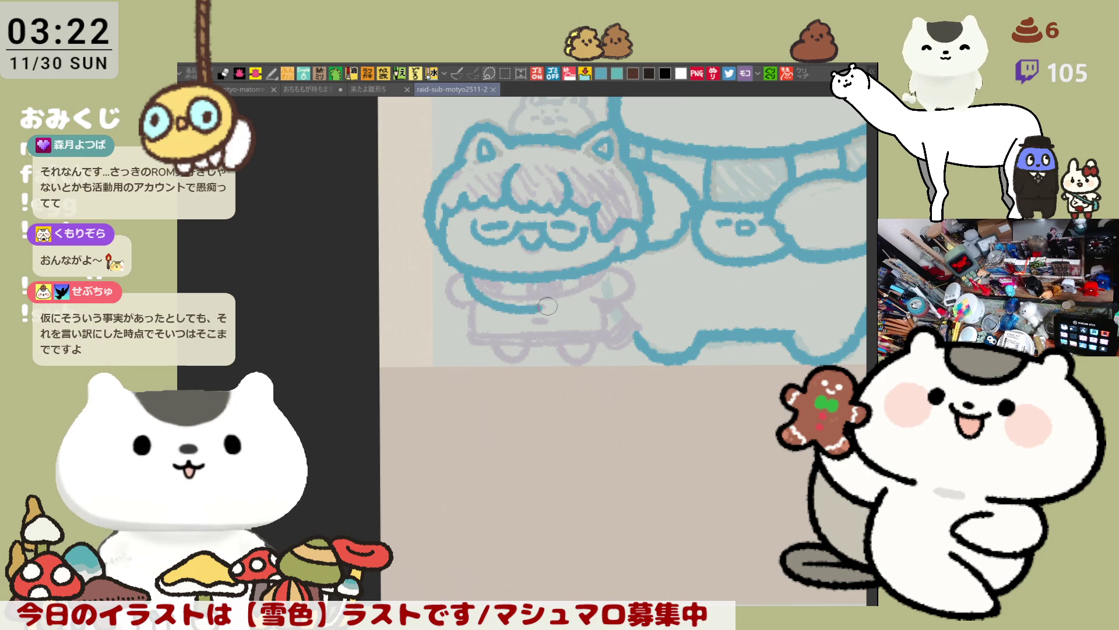
pyautogui.moveTo(474, 265)
pyautogui.mouseDown()
pyautogui.moveTo(513, 300)
pyautogui.moveTo(574, 297)
pyautogui.mouseUp()
# Redraw the child's chin curve under the face through repeated retries.
pyautogui.hotkey('ctrl', 'z')
pyautogui.moveTo(476, 268); pyautogui.dragTo(559, 296)
pyautogui.hotkey('ctrl', 'z')
pyautogui.moveTo(478, 268); pyautogui.dragTo(590, 275)
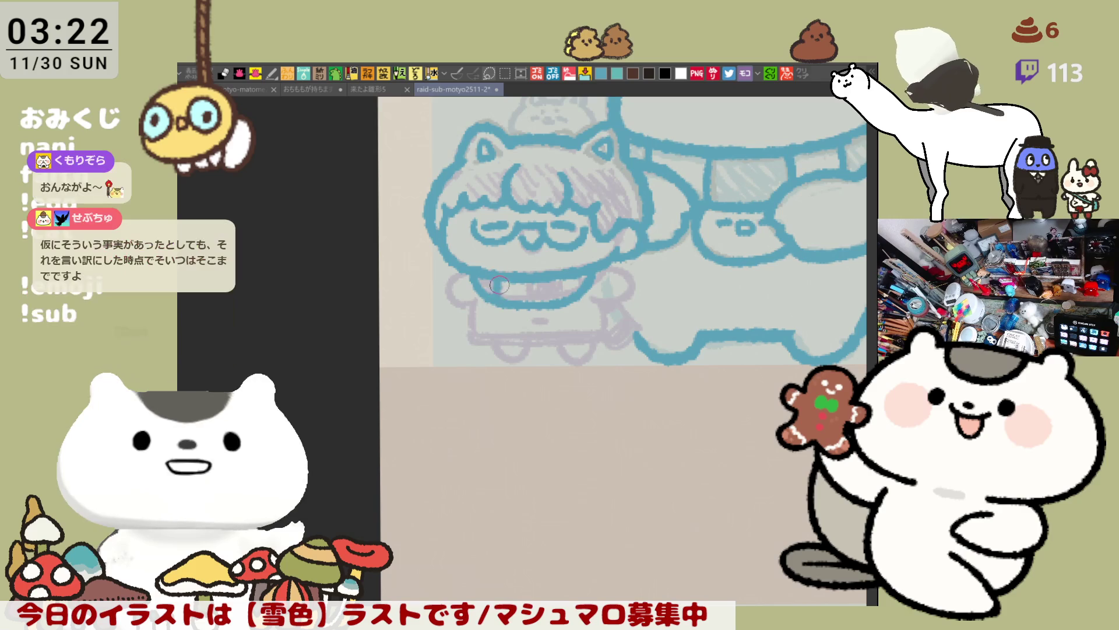
pyautogui.hotkey('ctrl', 'z')
pyautogui.moveTo(466, 275); pyautogui.dragTo(562, 308)
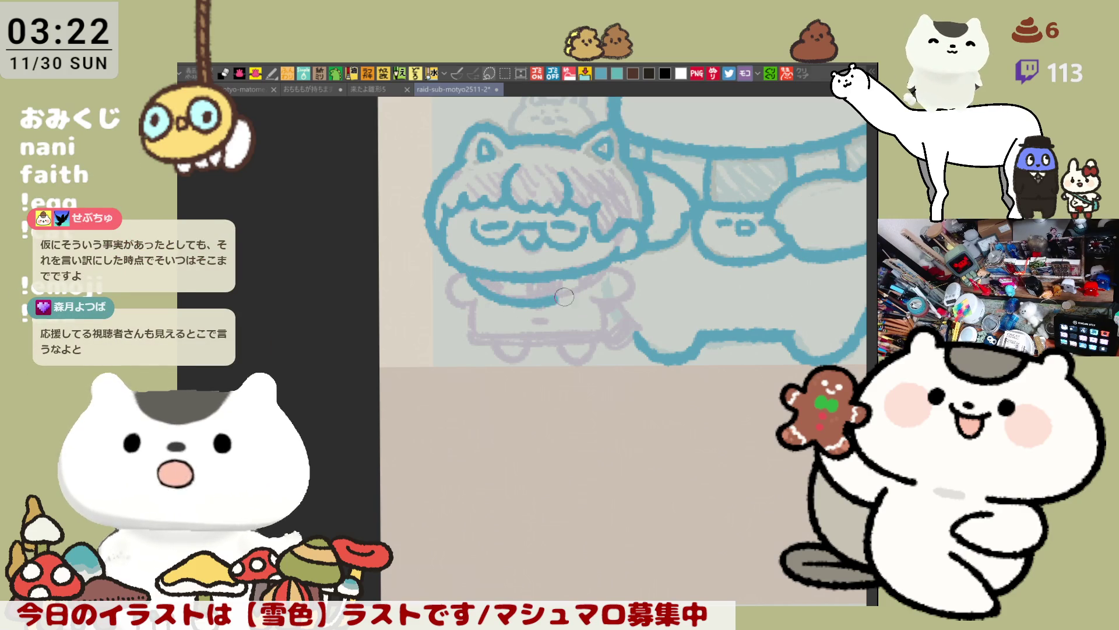
pyautogui.hotkey('ctrl', 'z')
pyautogui.moveTo(467, 274); pyautogui.dragTo(557, 309)
pyautogui.hotkey('ctrl', 'z')
pyautogui.moveTo(465, 273); pyautogui.dragTo(550, 302)
pyautogui.hotkey('ctrl', 'z')
pyautogui.moveTo(465, 273); pyautogui.dragTo(560, 304)
pyautogui.hotkey('ctrl', 'z')
pyautogui.moveTo(472, 274); pyautogui.dragTo(564, 301)
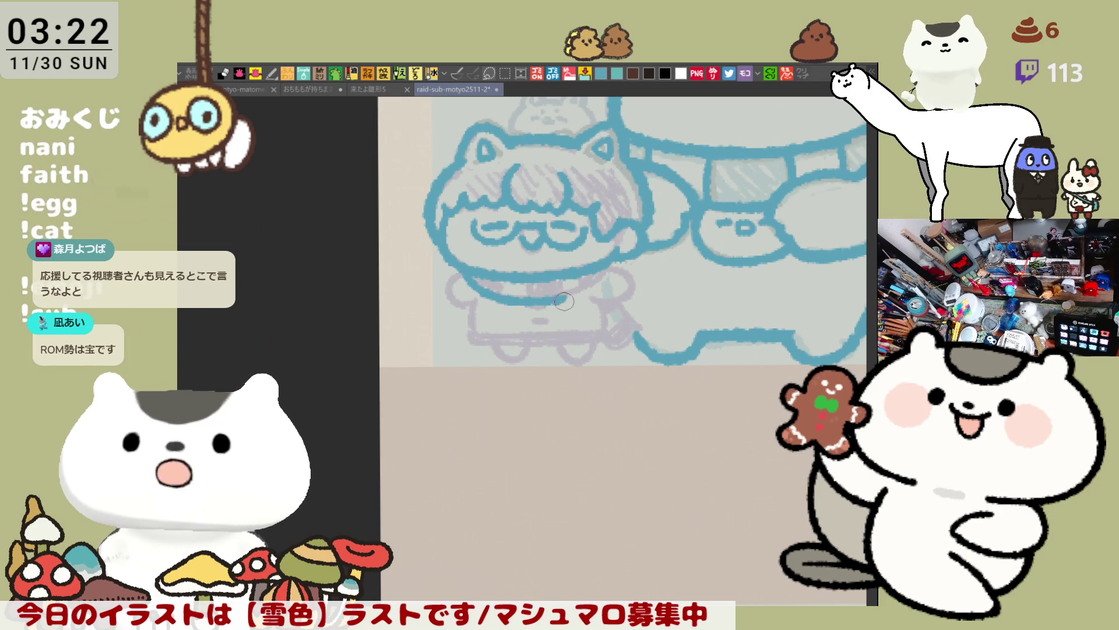
pyautogui.hotkey('ctrl', 'z')
pyautogui.moveTo(466, 274)
pyautogui.mouseDown()
pyautogui.moveTo(530, 300)
pyautogui.moveTo(598, 284)
pyautogui.mouseUp()
pyautogui.hotkey('ctrl', 'z')
pyautogui.moveTo(528, 300)
pyautogui.mouseDown()
pyautogui.moveTo(605, 284)
pyautogui.moveTo(610, 265)
pyautogui.mouseUp()
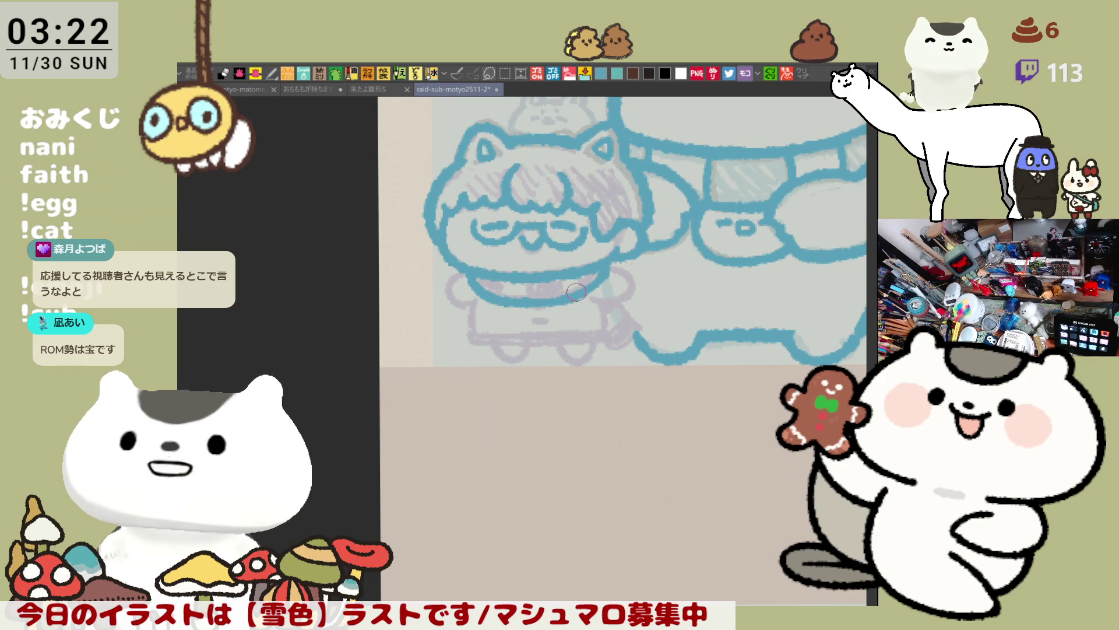
# Draw the collar band's vertical stripes and its left and right sides.
pyautogui.moveTo(495, 293)
pyautogui.mouseDown()
pyautogui.moveTo(577, 280)
pyautogui.moveTo(566, 291)
pyautogui.mouseUp()
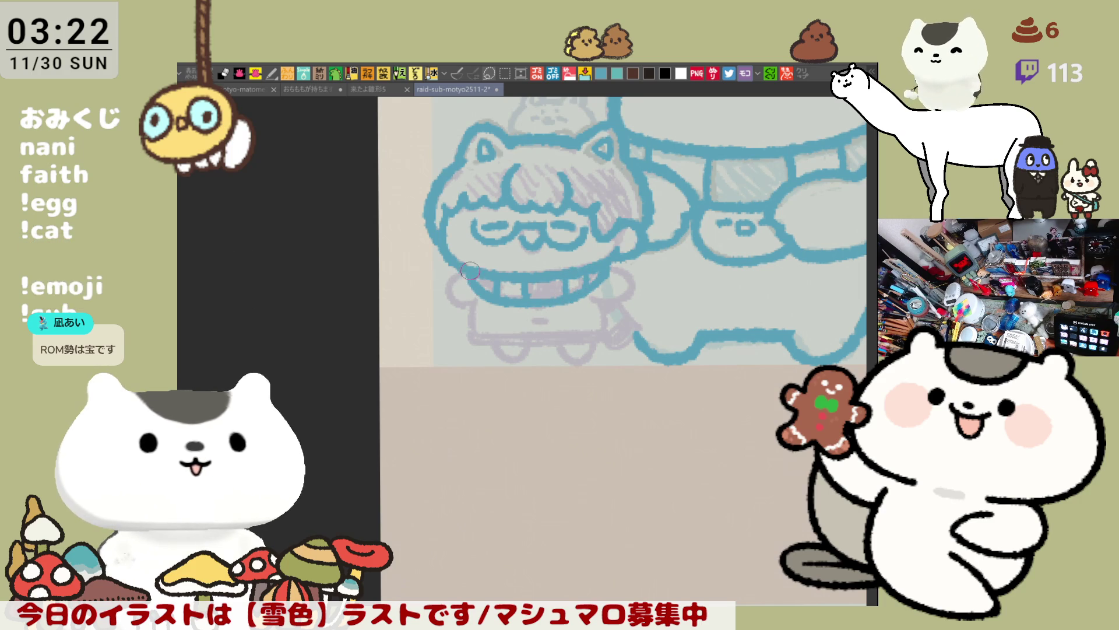
pyautogui.moveTo(450, 277); pyautogui.dragTo(477, 305)
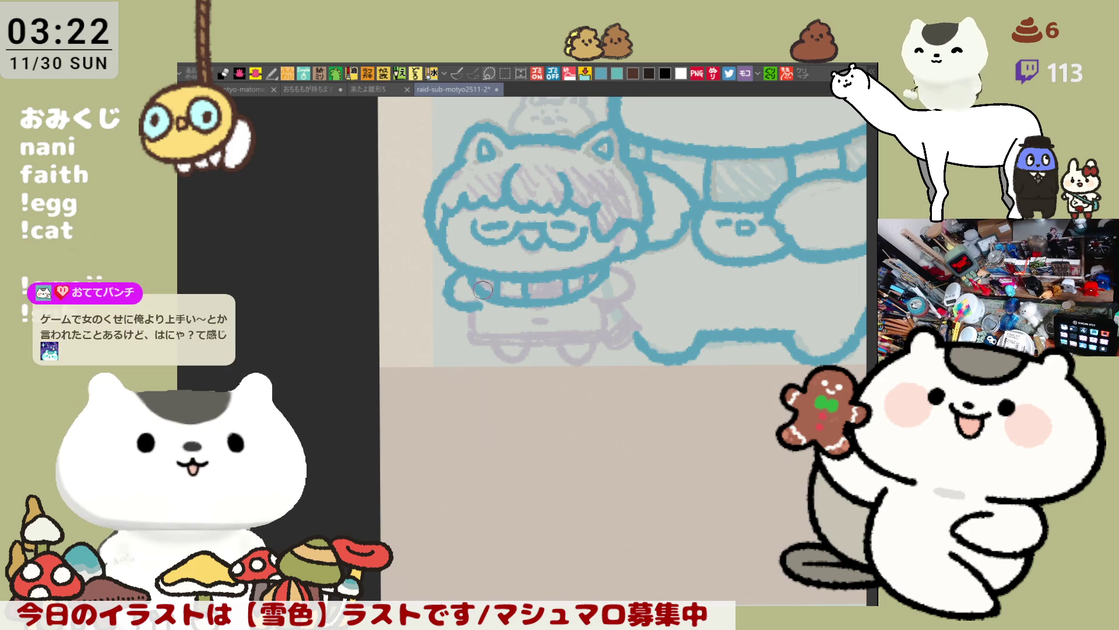
pyautogui.hotkey('ctrl', 'z')
pyautogui.moveTo(464, 262); pyautogui.dragTo(478, 306)
pyautogui.hotkey('ctrl', 'z')
pyautogui.moveTo(467, 259); pyautogui.dragTo(479, 306)
pyautogui.hotkey('ctrl', 'z')
pyautogui.hotkey('ctrl', 'z')
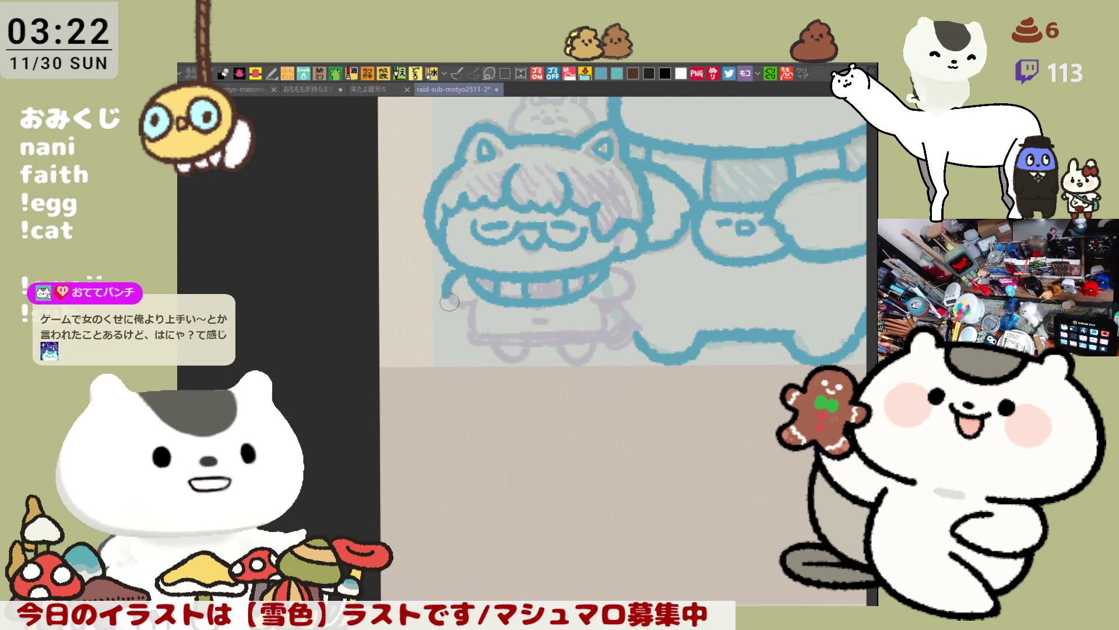
pyautogui.hotkey('ctrl', 'z')
pyautogui.moveTo(468, 262)
pyautogui.mouseDown()
pyautogui.moveTo(446, 281)
pyautogui.moveTo(477, 304)
pyautogui.mouseUp()
pyautogui.moveTo(611, 265)
pyautogui.mouseDown()
pyautogui.moveTo(632, 281)
pyautogui.moveTo(600, 306)
pyautogui.mouseUp()
pyautogui.hotkey('ctrl', 'z')
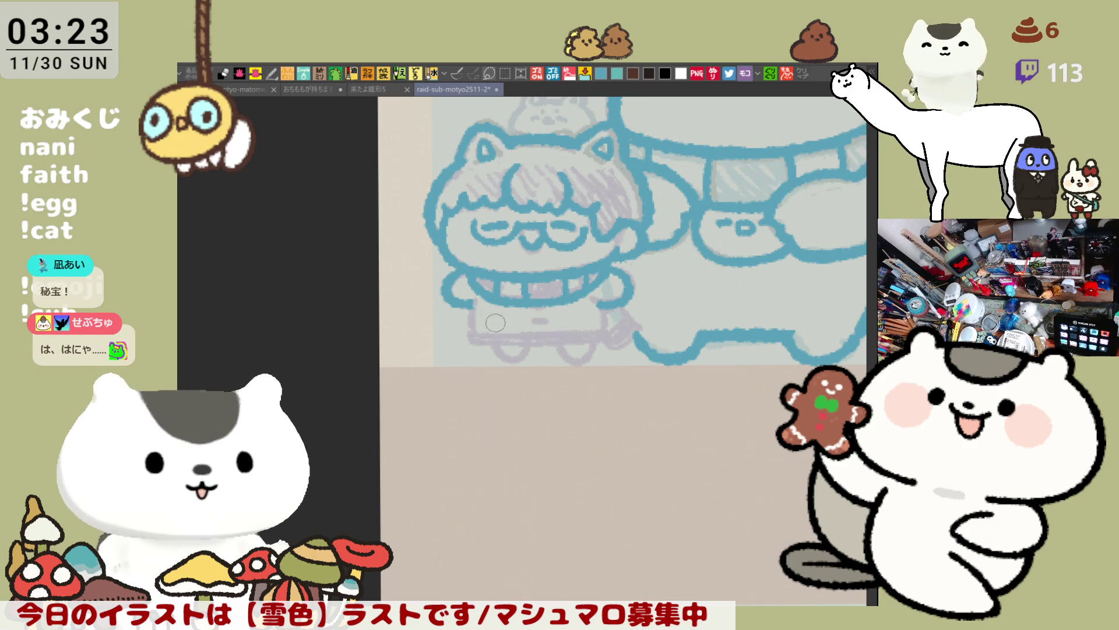
# Ink the child's lower-body bottom edge, left leg edge and left foot outline in blue.
pyautogui.moveTo(471, 301)
pyautogui.mouseDown()
pyautogui.moveTo(574, 335)
pyautogui.moveTo(485, 317)
pyautogui.moveTo(574, 339)
pyautogui.mouseUp()
pyautogui.hotkey('ctrl', 'z')
pyautogui.moveTo(466, 306); pyautogui.dragTo(540, 338)
pyautogui.hotkey('ctrl', 'z')
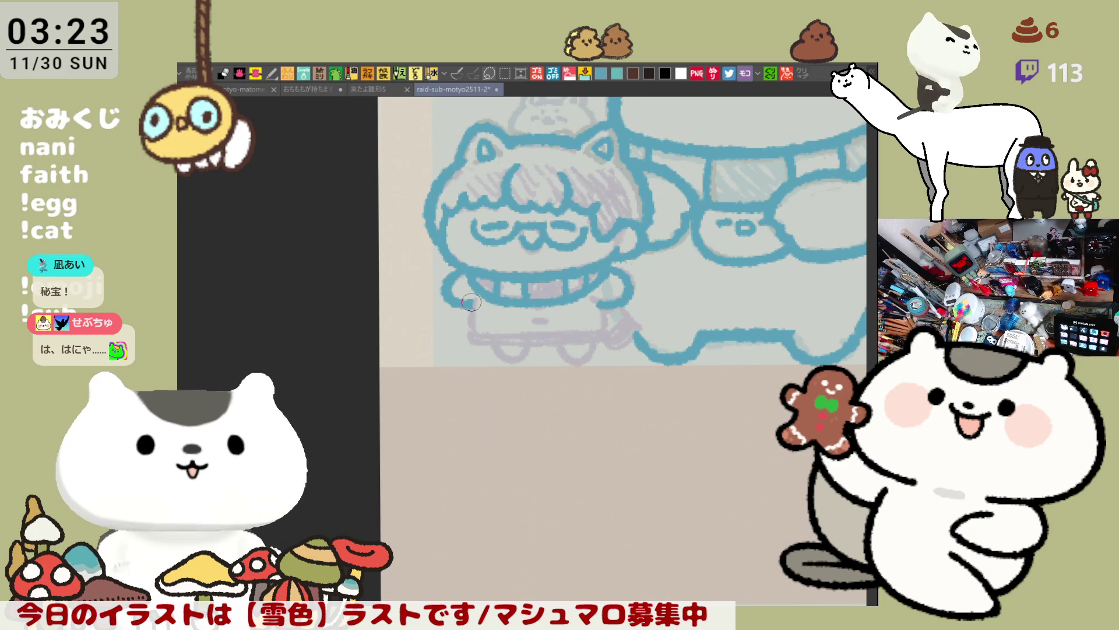
pyautogui.moveTo(466, 294); pyautogui.dragTo(474, 335)
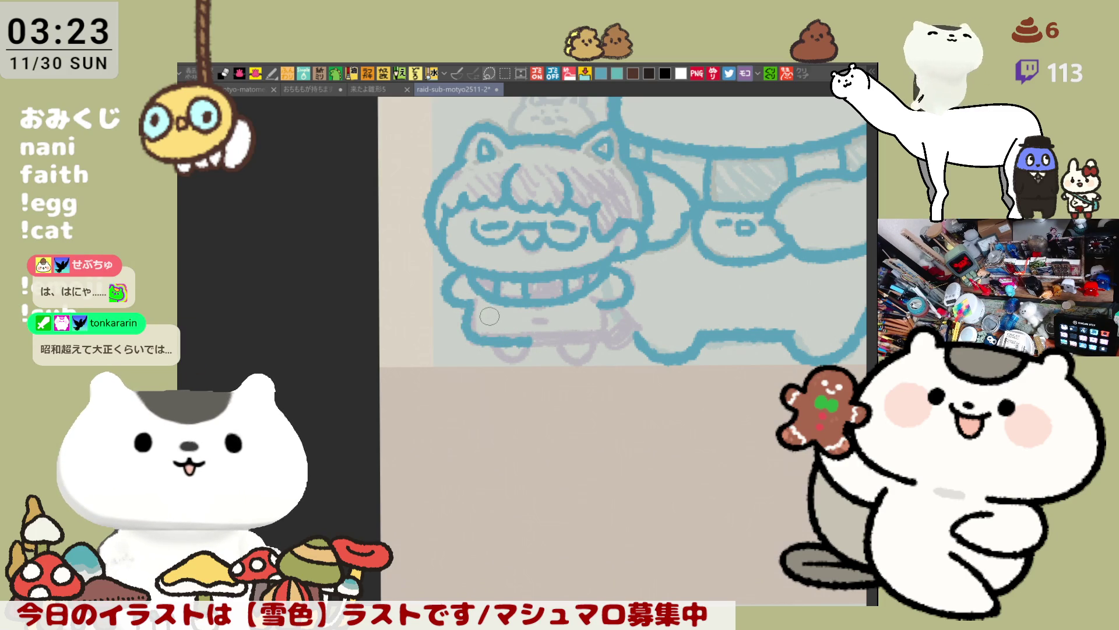
pyautogui.moveTo(519, 338); pyautogui.dragTo(599, 336)
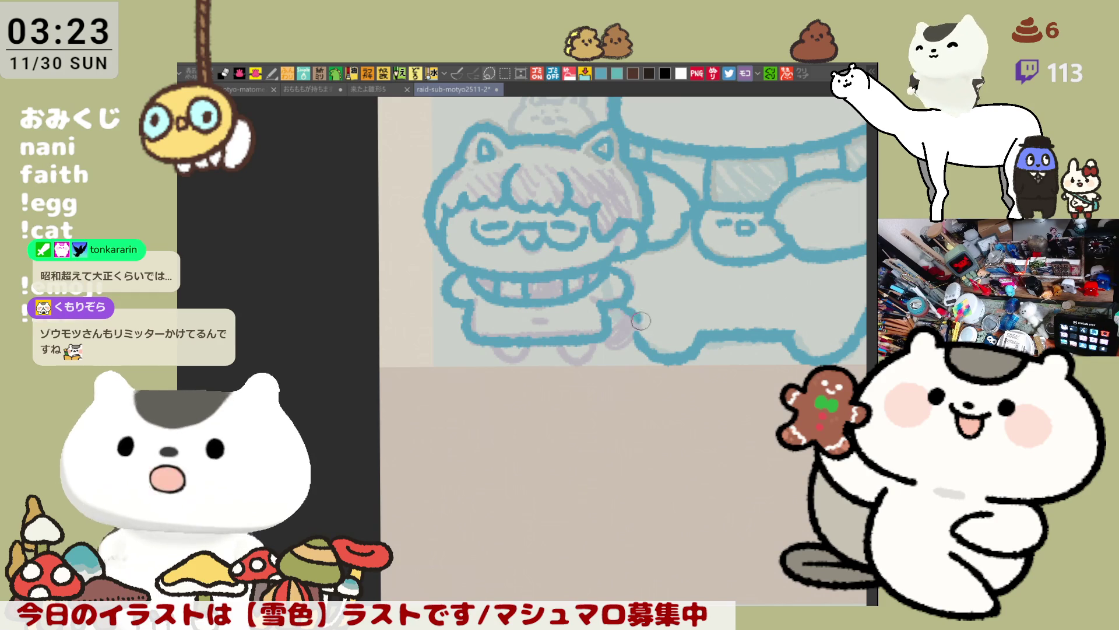
pyautogui.moveTo(624, 303)
pyautogui.mouseDown()
pyautogui.moveTo(632, 343)
pyautogui.moveTo(613, 340)
pyautogui.mouseUp()
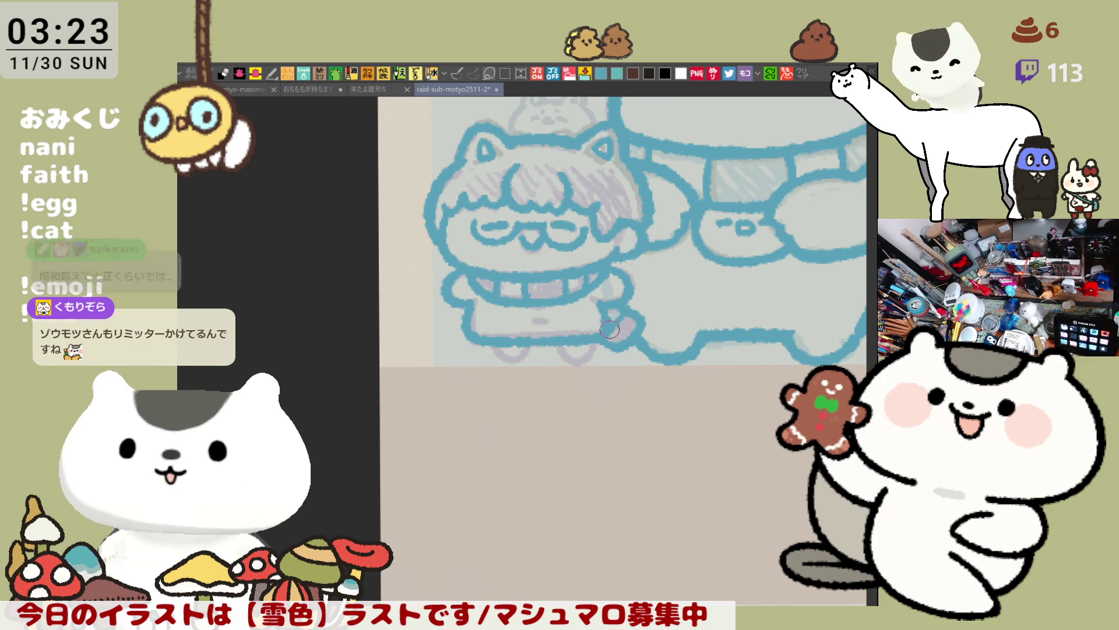
pyautogui.moveTo(492, 345)
pyautogui.mouseDown()
pyautogui.moveTo(590, 339)
pyautogui.moveTo(542, 313)
pyautogui.moveTo(607, 390)
pyautogui.mouseUp()
pyautogui.scroll(-5, 600, 402)
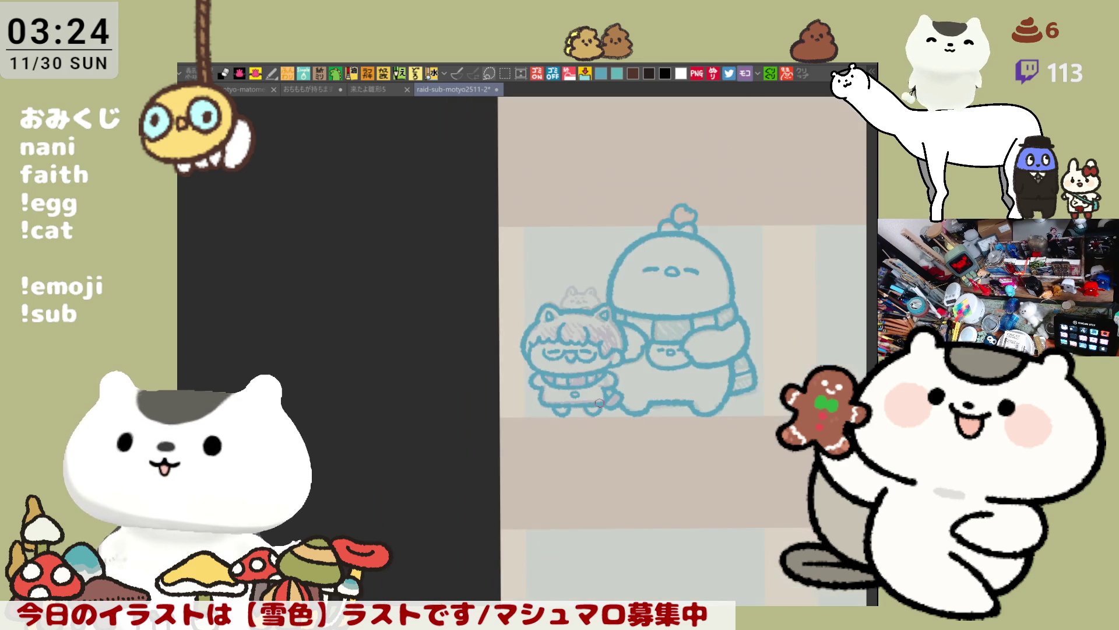
# Zoom in on the small cat and ink both of its ears in blue, redoing the left ear.
pyautogui.scroll(8, 499, 373)
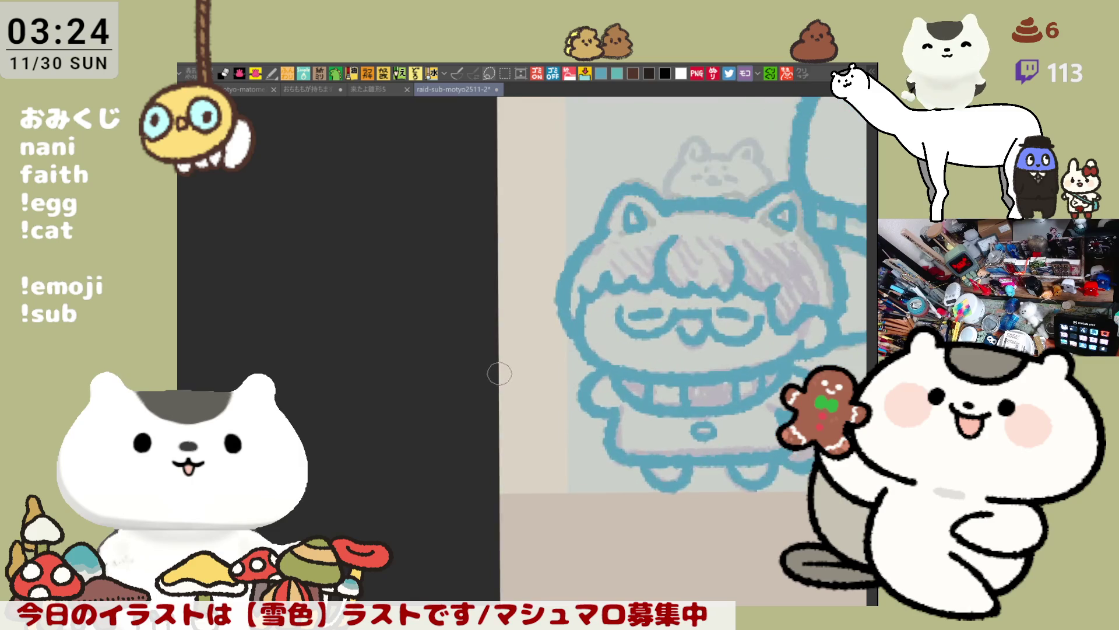
pyautogui.moveTo(487, 363); pyautogui.dragTo(680, 415)
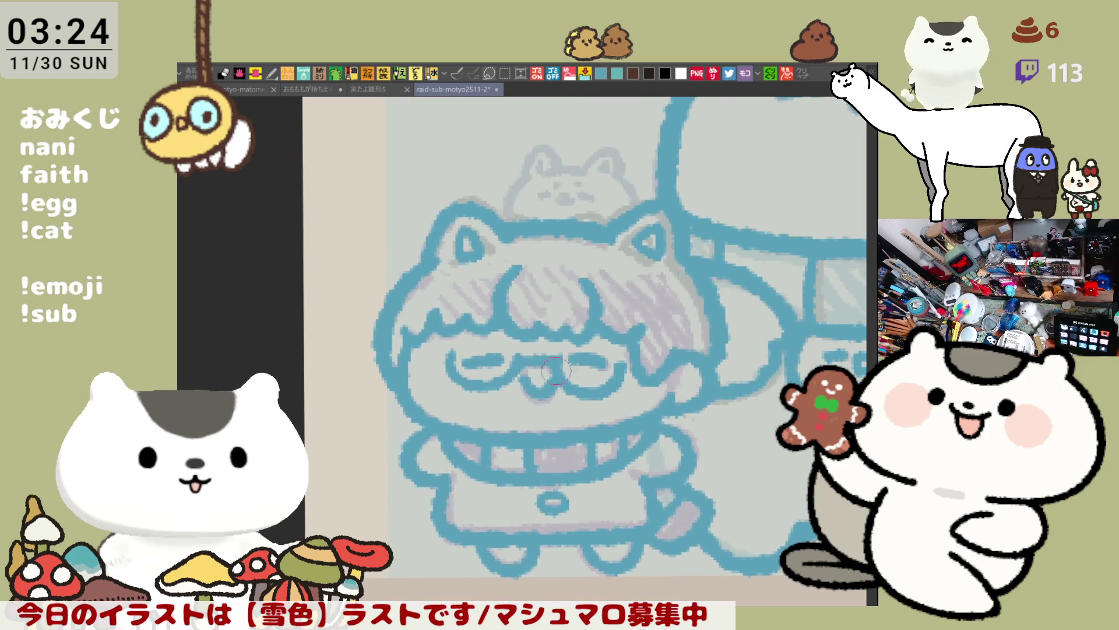
pyautogui.moveTo(520, 175); pyautogui.dragTo(565, 156)
pyautogui.hotkey('ctrl', 'z')
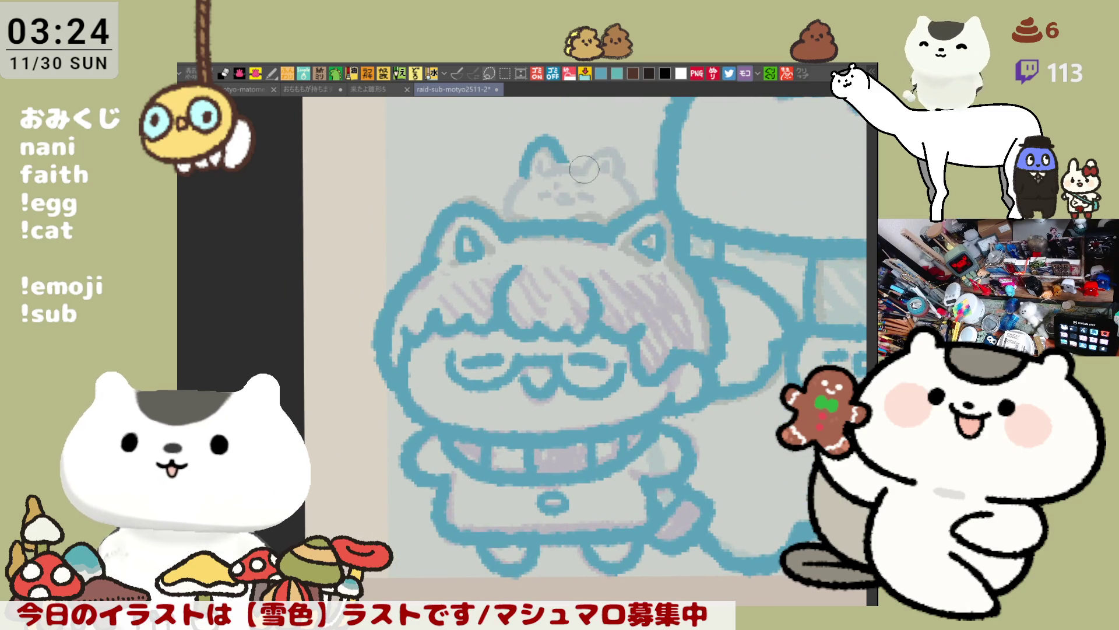
pyautogui.hotkey('ctrl', 'z')
pyautogui.moveTo(521, 175)
pyautogui.mouseDown()
pyautogui.moveTo(547, 136)
pyautogui.moveTo(559, 169)
pyautogui.mouseUp()
pyautogui.hotkey('ctrl', 'z')
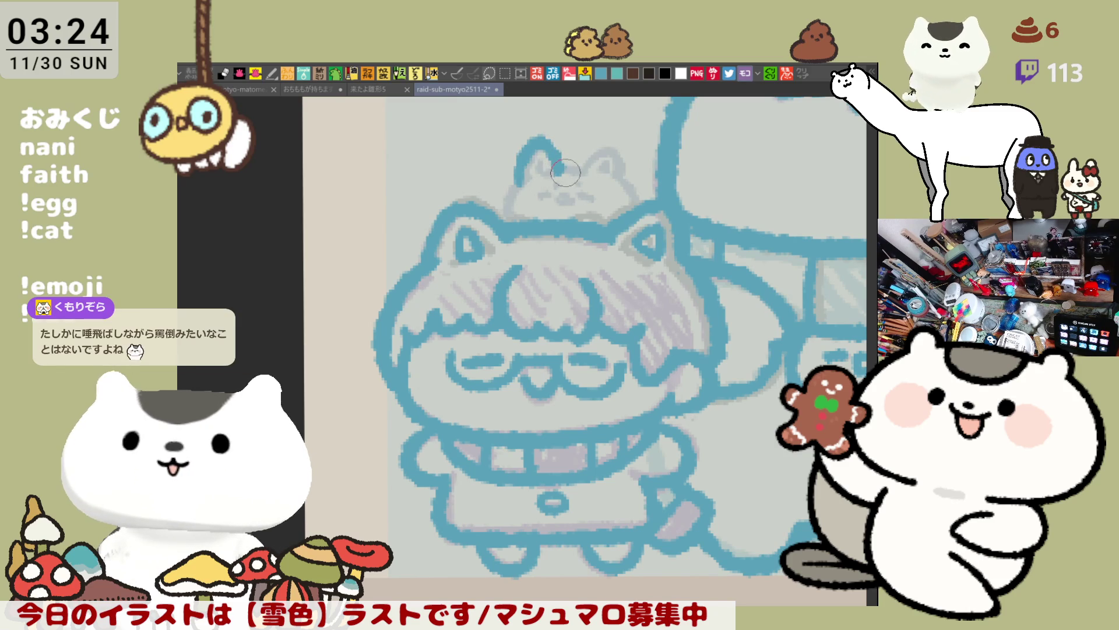
pyautogui.moveTo(528, 172)
pyautogui.mouseDown()
pyautogui.moveTo(557, 146)
pyautogui.moveTo(583, 169)
pyautogui.mouseUp()
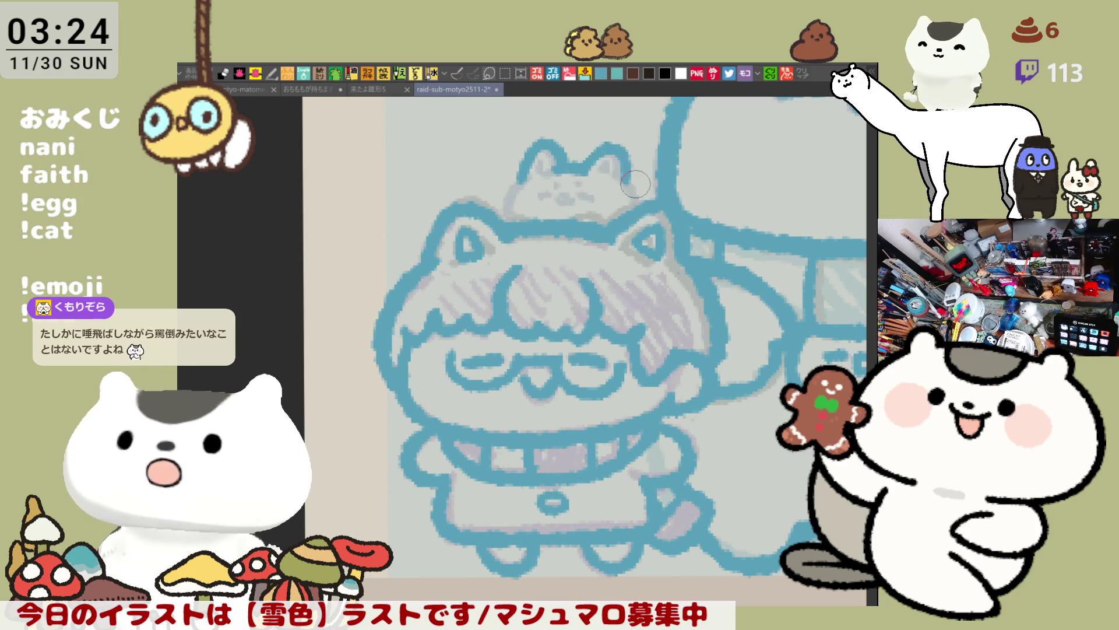
pyautogui.moveTo(593, 165); pyautogui.dragTo(623, 152)
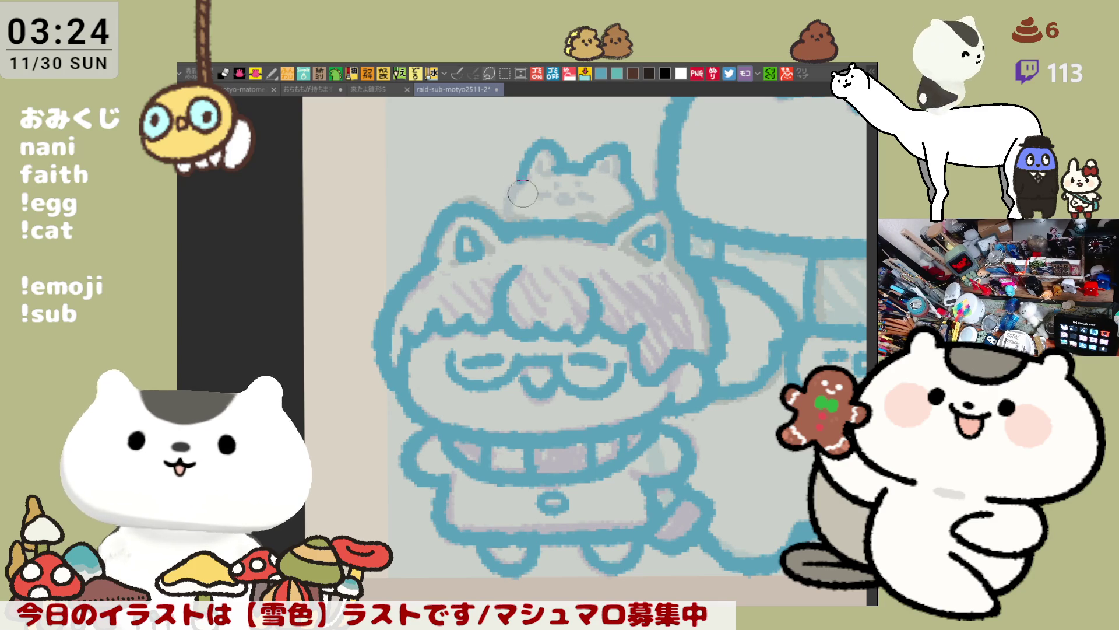
# Trace the small cat's left side and lower outline in blue and touch up its face marks.
pyautogui.moveTo(526, 181)
pyautogui.mouseDown()
pyautogui.moveTo(509, 225)
pyautogui.moveTo(508, 216)
pyautogui.mouseUp()
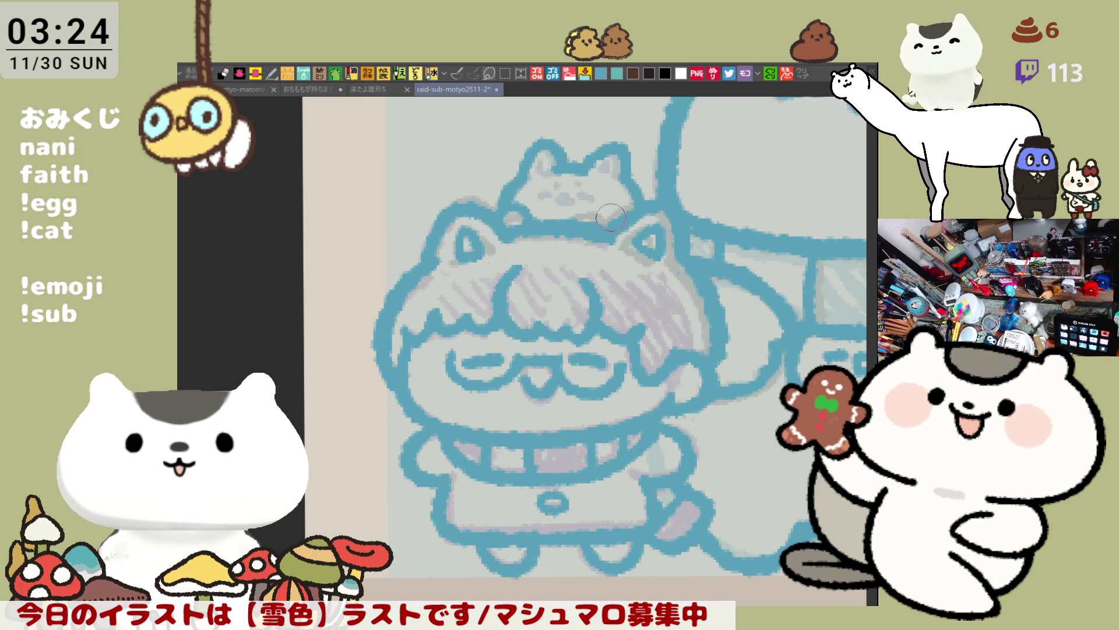
pyautogui.moveTo(574, 217); pyautogui.dragTo(603, 218)
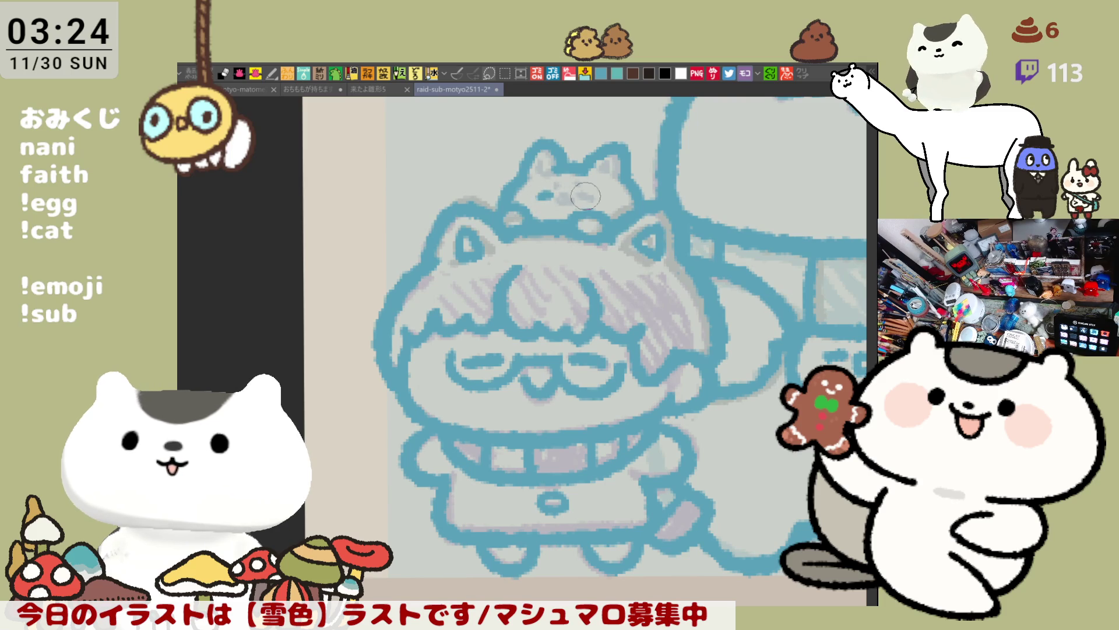
pyautogui.moveTo(586, 196); pyautogui.dragTo(590, 199)
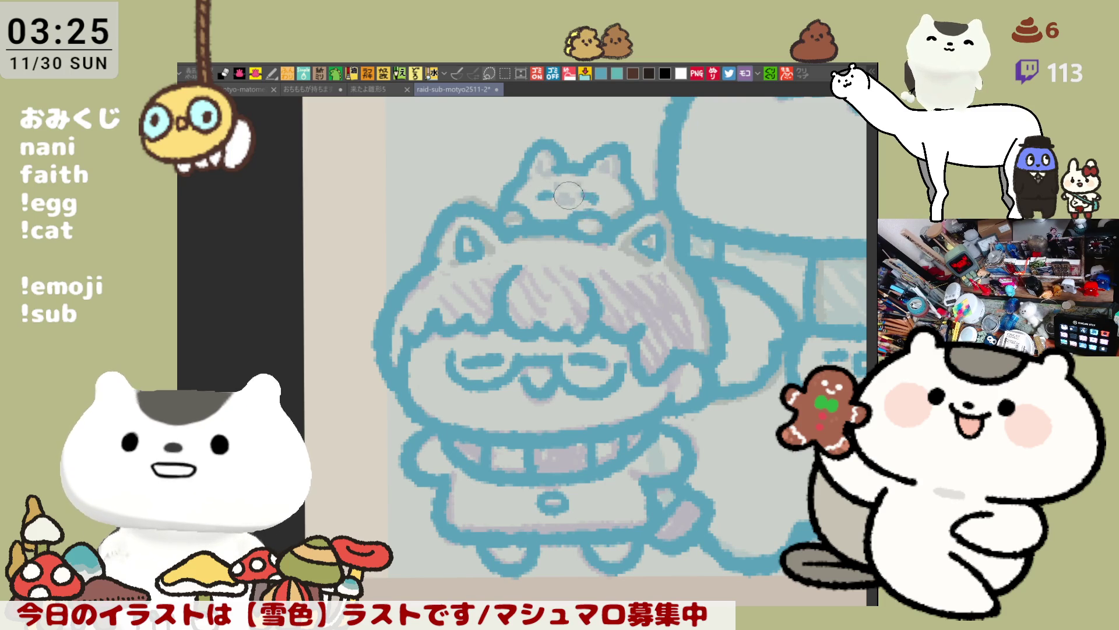
pyautogui.moveTo(577, 196)
pyautogui.mouseDown()
pyautogui.moveTo(595, 198)
pyautogui.moveTo(563, 201)
pyautogui.moveTo(573, 199)
pyautogui.mouseUp()
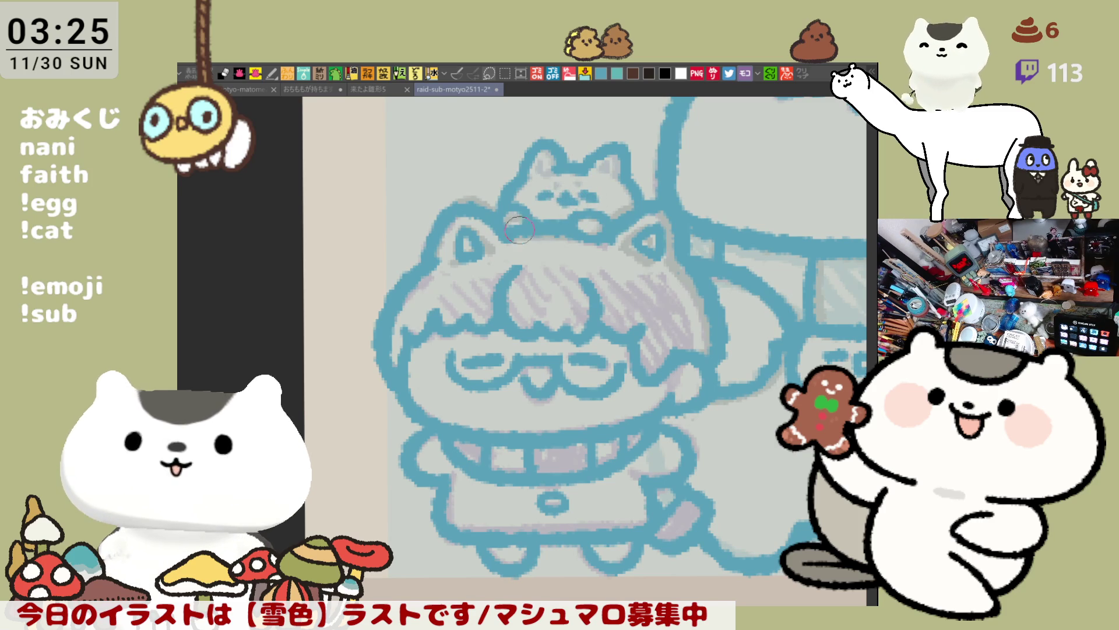
# Dab pink blush on both of the small cat's cheeks and fill both ears orange-brown.
pyautogui.click(559, 184)
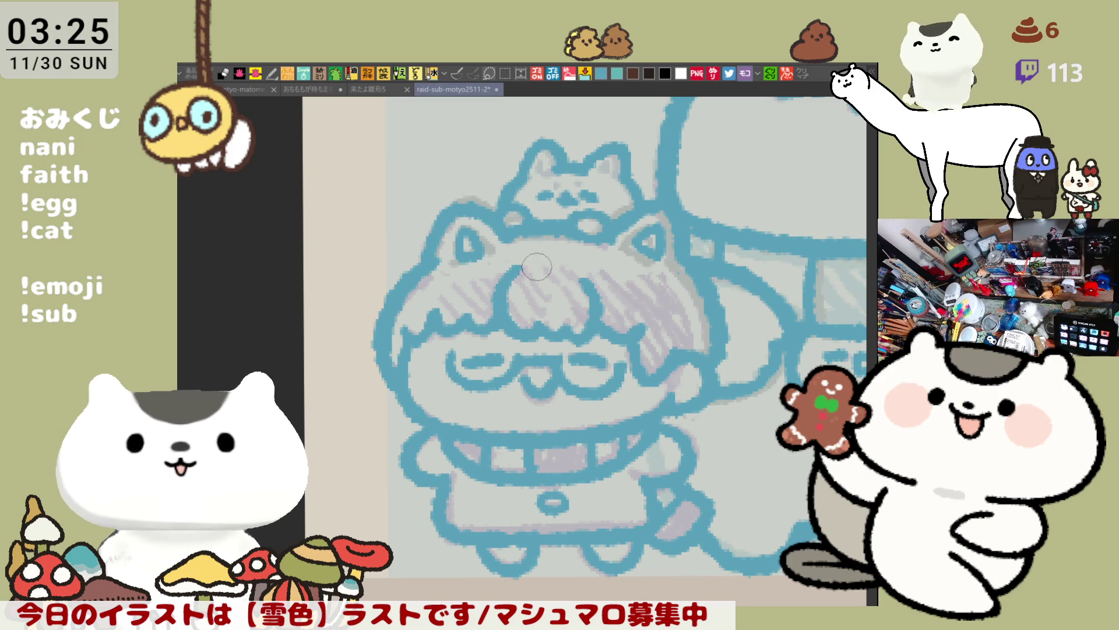
pyautogui.click(558, 184)
pyautogui.click(581, 184)
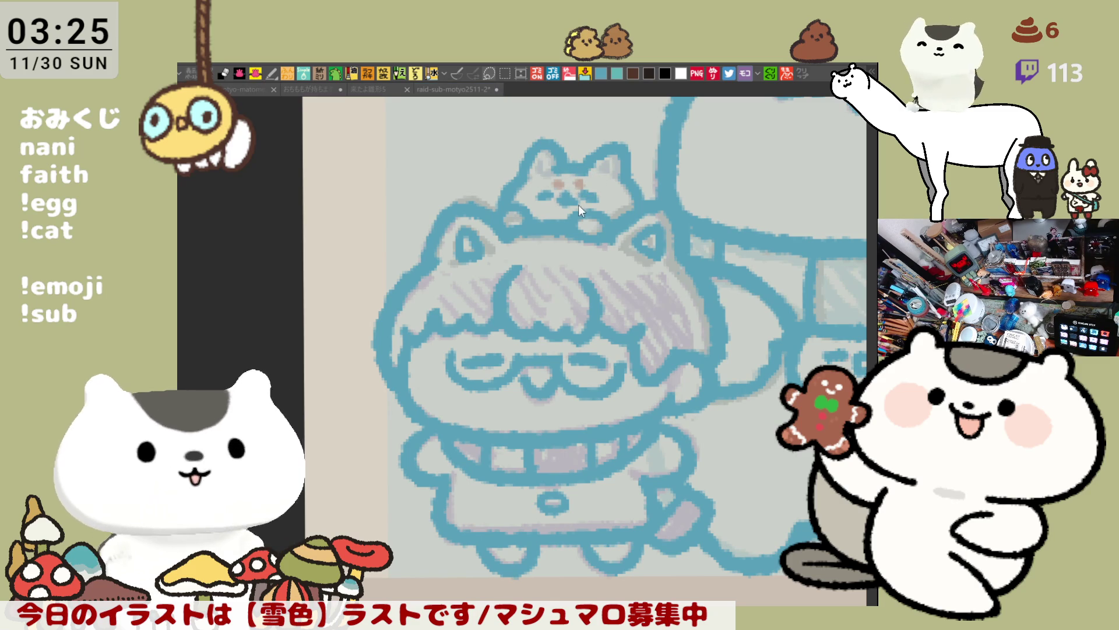
pyautogui.click(606, 168)
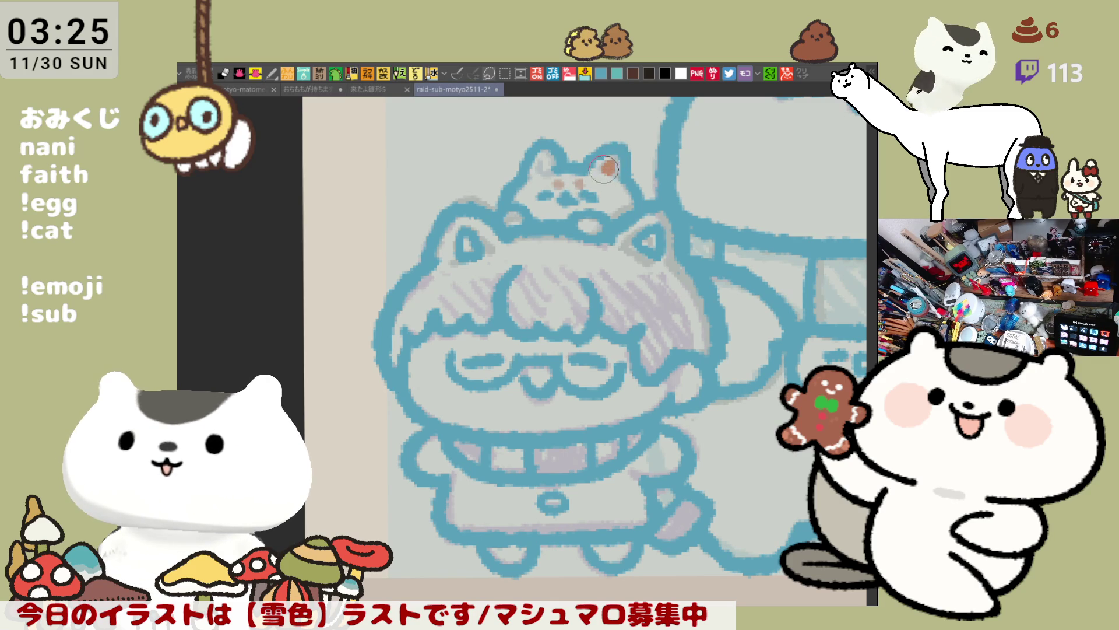
pyautogui.moveTo(535, 165); pyautogui.dragTo(539, 167)
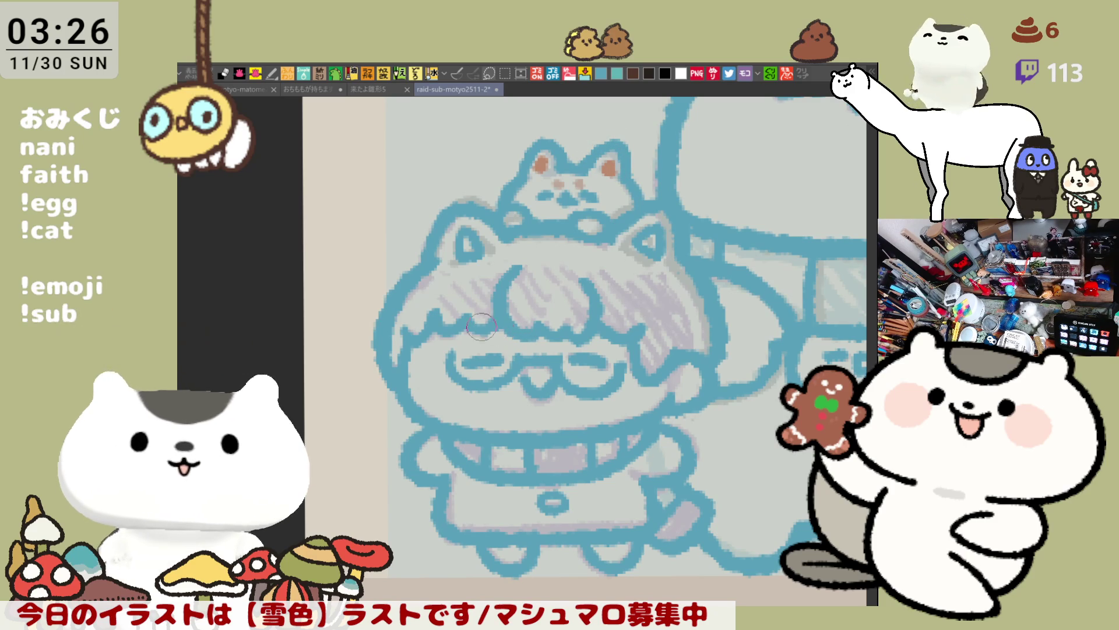
# Extend the blue outline of the cat-eared child's head.
pyautogui.scroll(-2, 509, 200)
pyautogui.scroll(1, 509, 200)
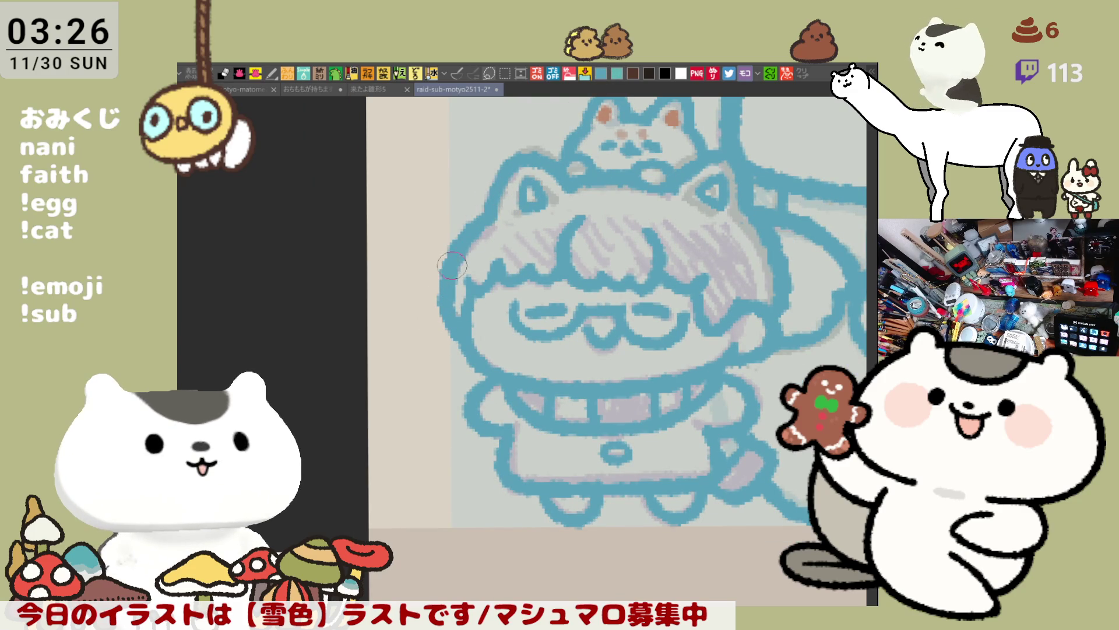
pyautogui.moveTo(458, 264); pyautogui.dragTo(463, 288)
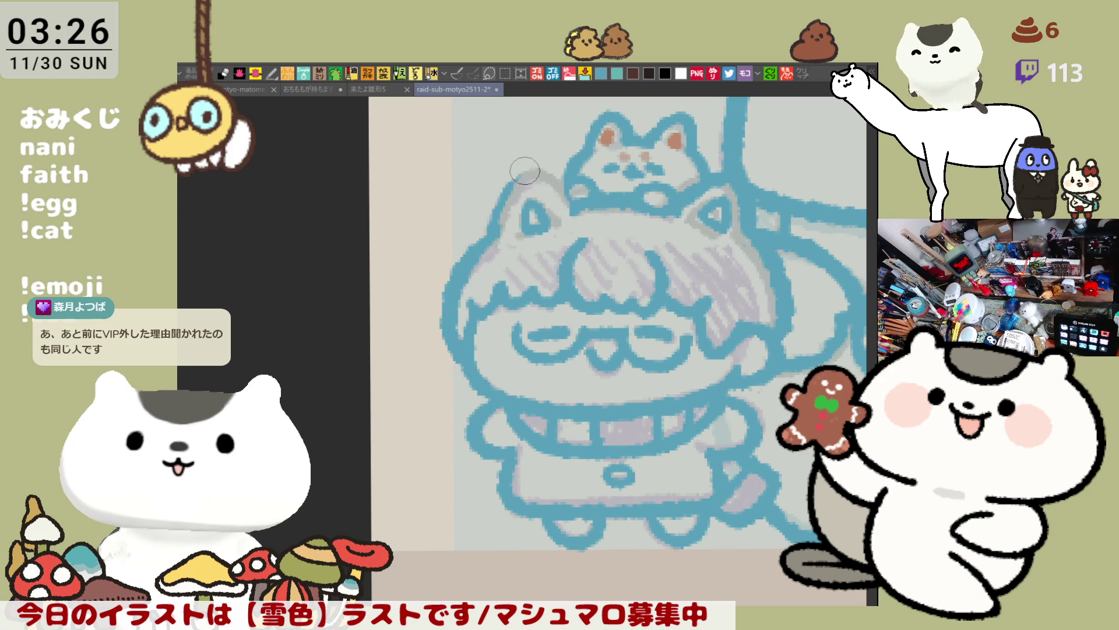
pyautogui.moveTo(502, 233); pyautogui.dragTo(525, 172)
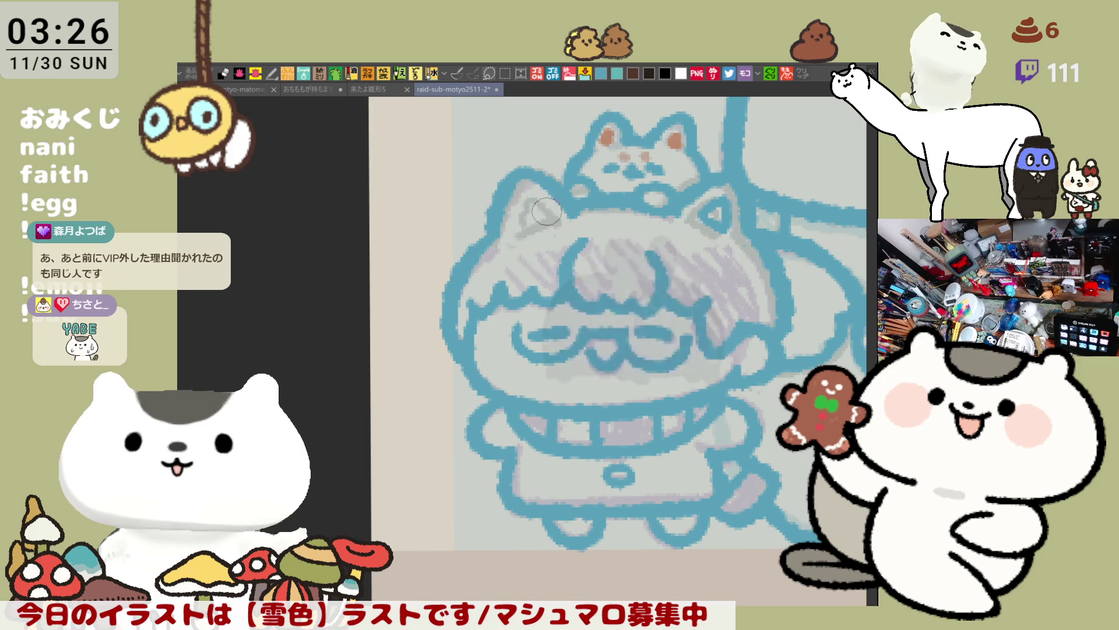
# Draw inner-ear lines in the child's left and right ears, then zoom out.
pyautogui.moveTo(524, 193); pyautogui.dragTo(544, 216)
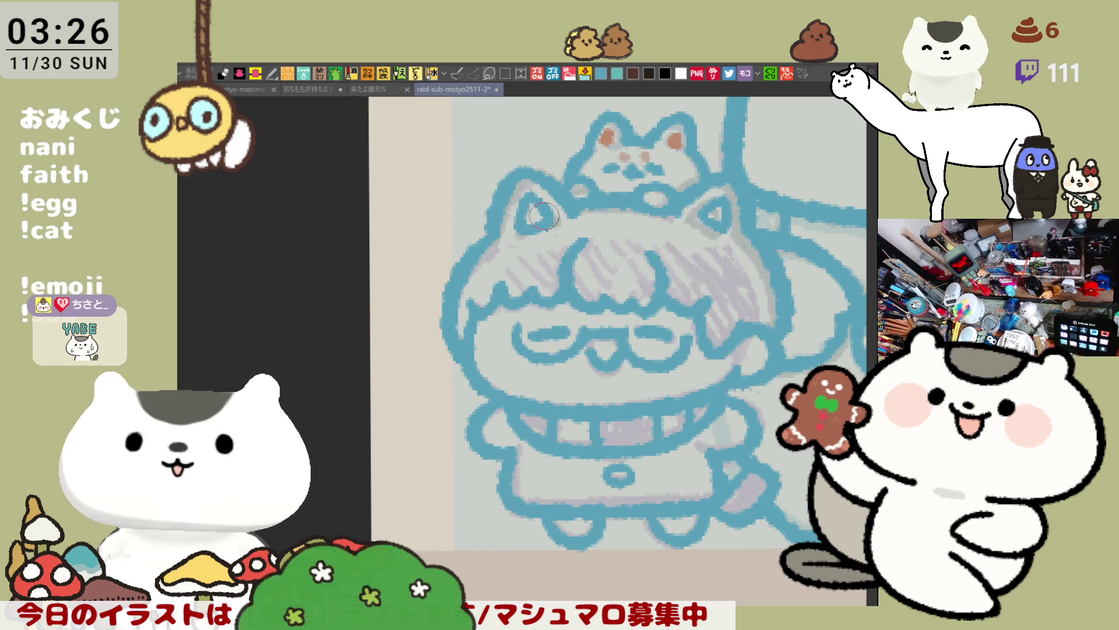
pyautogui.hscroll(5, 560, 217)
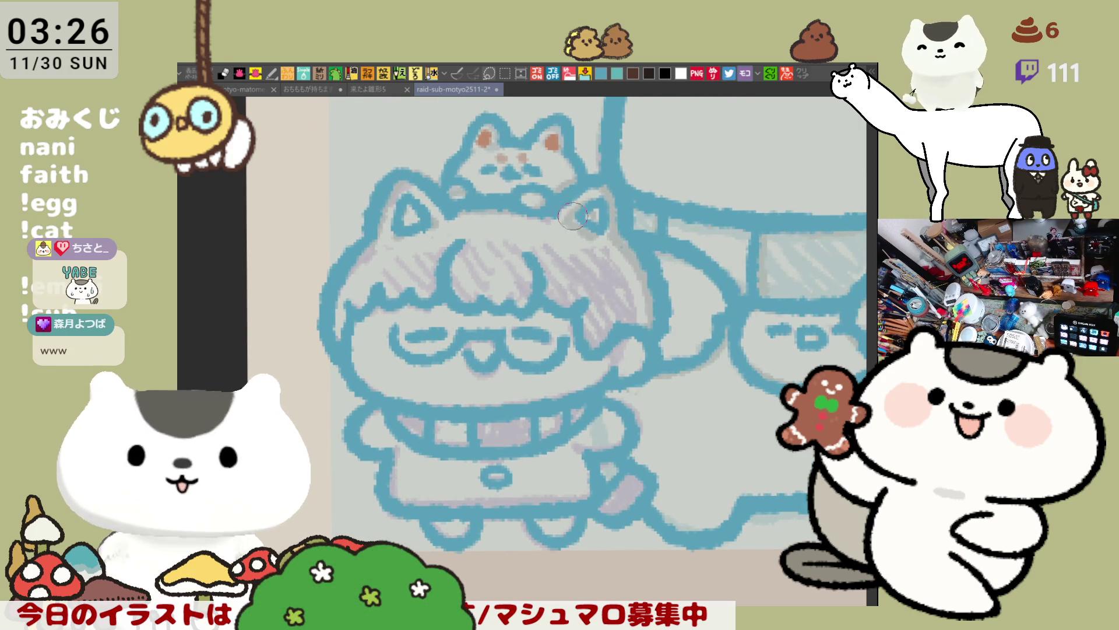
pyautogui.moveTo(593, 185)
pyautogui.mouseDown()
pyautogui.moveTo(609, 193)
pyautogui.moveTo(614, 224)
pyautogui.mouseUp()
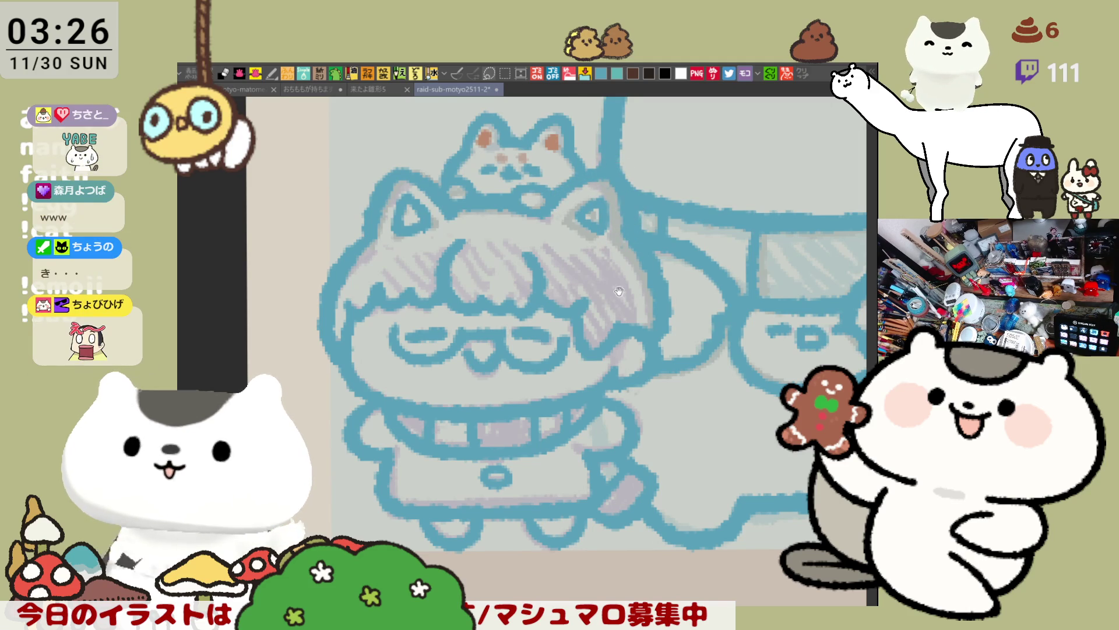
pyautogui.scroll(-2, 606, 257)
pyautogui.scroll(-3, 581, 285)
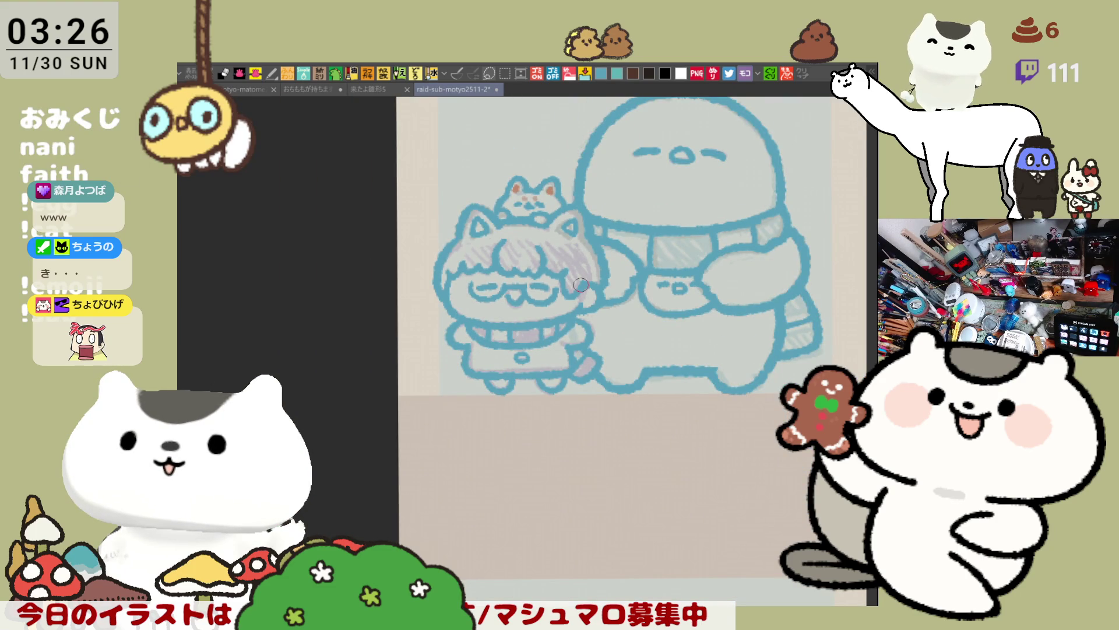
# Draw a blue hand outline on the child's right arm after several retries.
pyautogui.scroll(3, 581, 285)
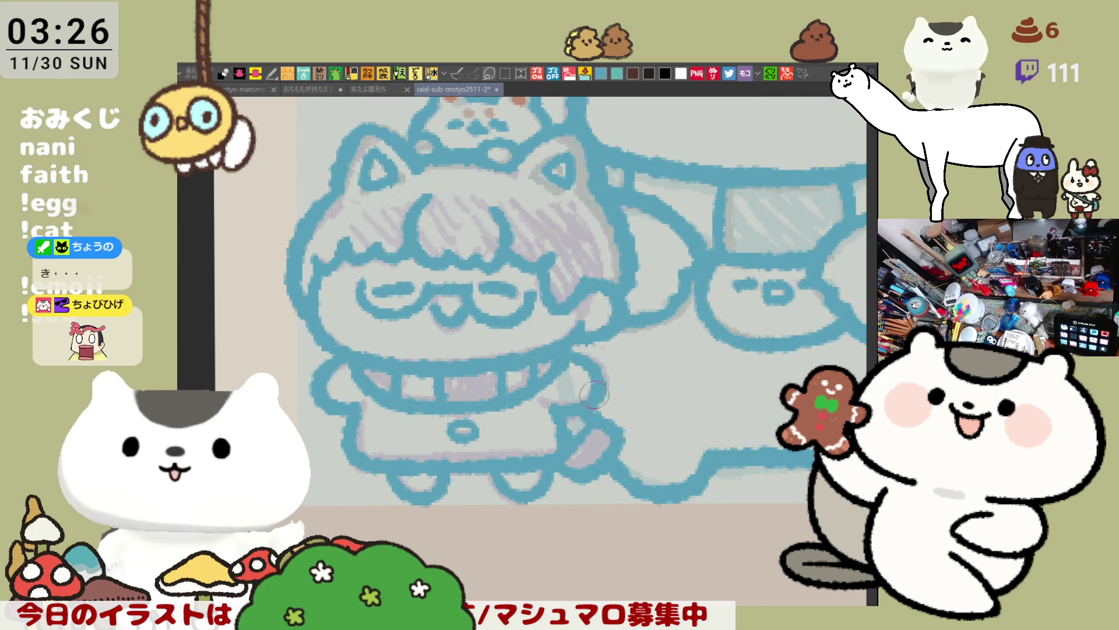
pyautogui.moveTo(606, 376); pyautogui.dragTo(609, 431)
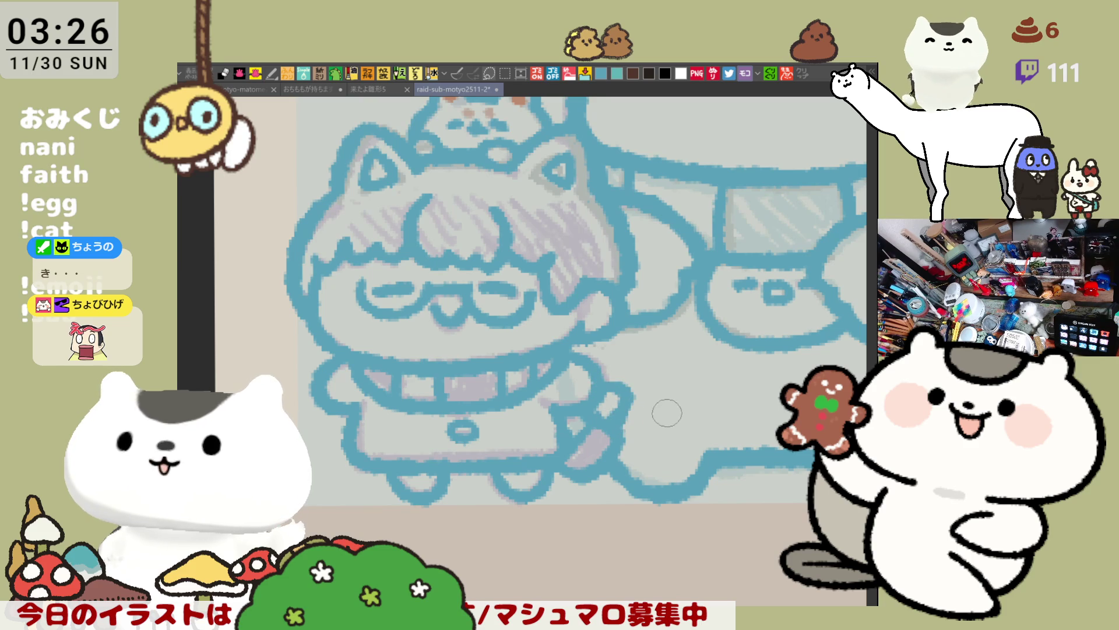
pyautogui.hotkey('ctrl', 'z')
pyautogui.moveTo(610, 379); pyautogui.dragTo(613, 431)
pyautogui.hotkey('ctrl', 'z')
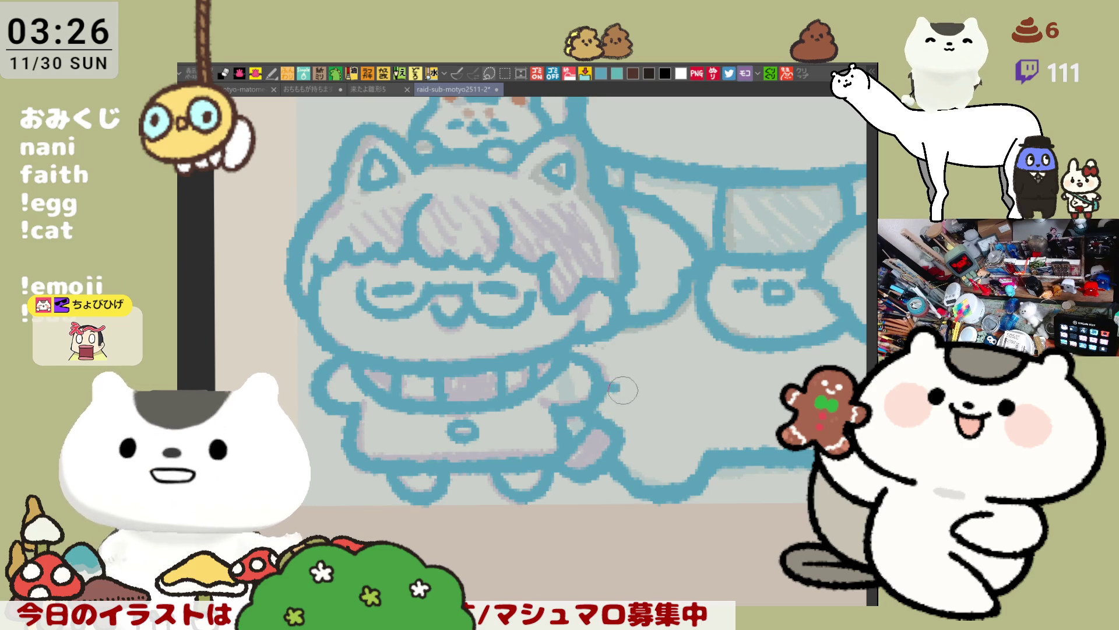
pyautogui.moveTo(609, 379)
pyautogui.mouseDown()
pyautogui.moveTo(633, 408)
pyautogui.moveTo(610, 429)
pyautogui.mouseUp()
pyautogui.hotkey('ctrl', 'z')
pyautogui.moveTo(602, 389)
pyautogui.mouseDown()
pyautogui.moveTo(618, 420)
pyautogui.moveTo(627, 414)
pyautogui.moveTo(610, 426)
pyautogui.mouseUp()
pyautogui.hotkey('ctrl', 'z')
pyautogui.hotkey('ctrl', 'z')
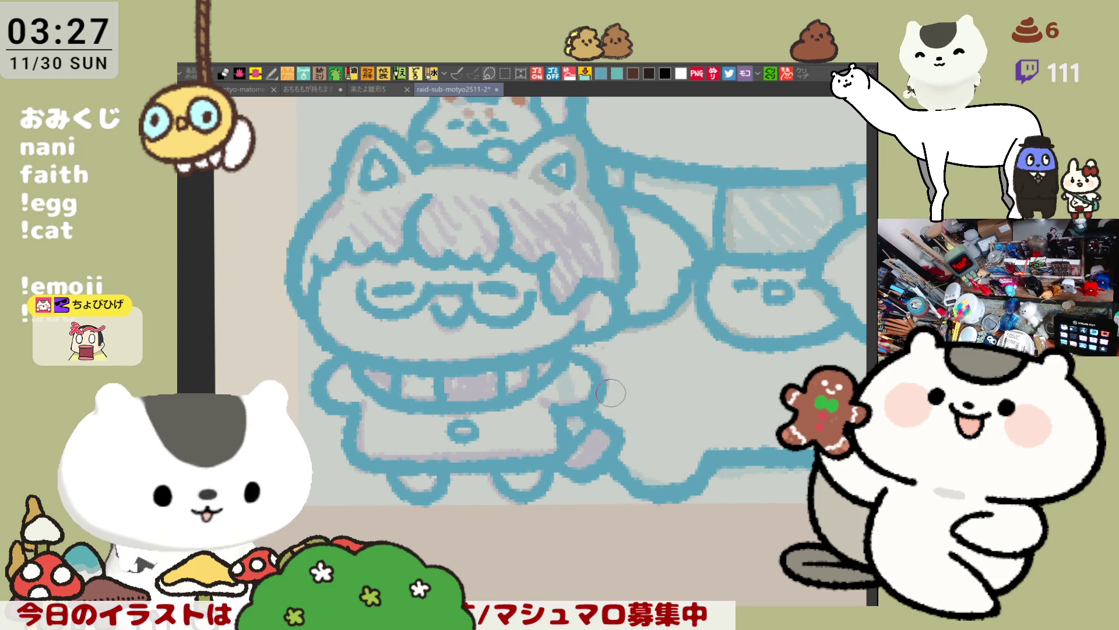
pyautogui.moveTo(606, 387); pyautogui.dragTo(611, 423)
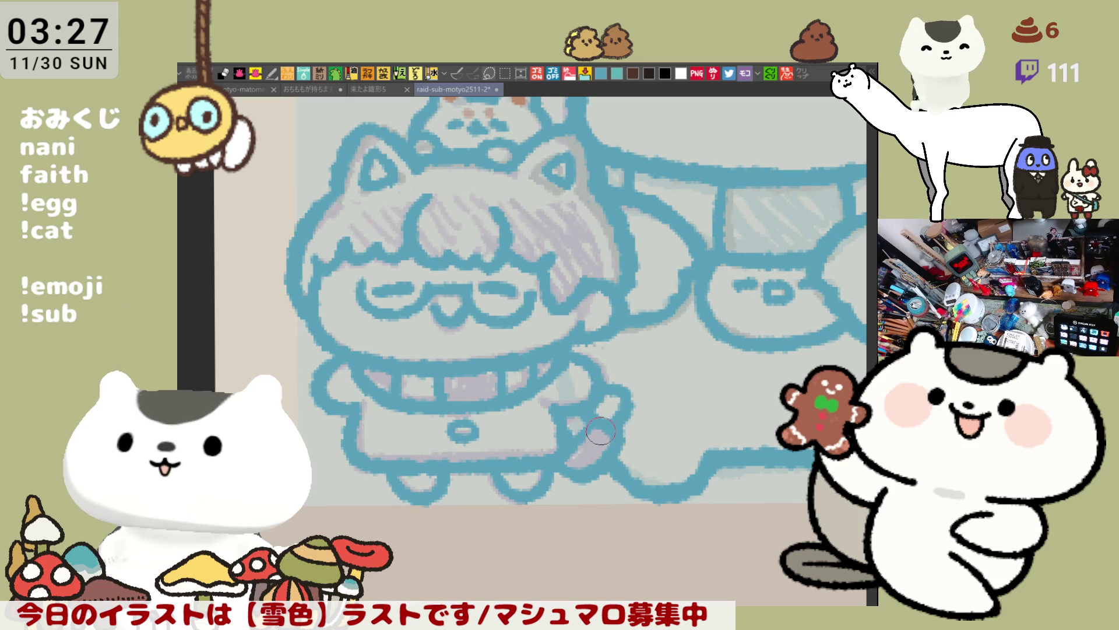
# Recolour the small cat's ear and cheek spots blue, then zoom out to the whole trio.
pyautogui.scroll(-6, 600, 431)
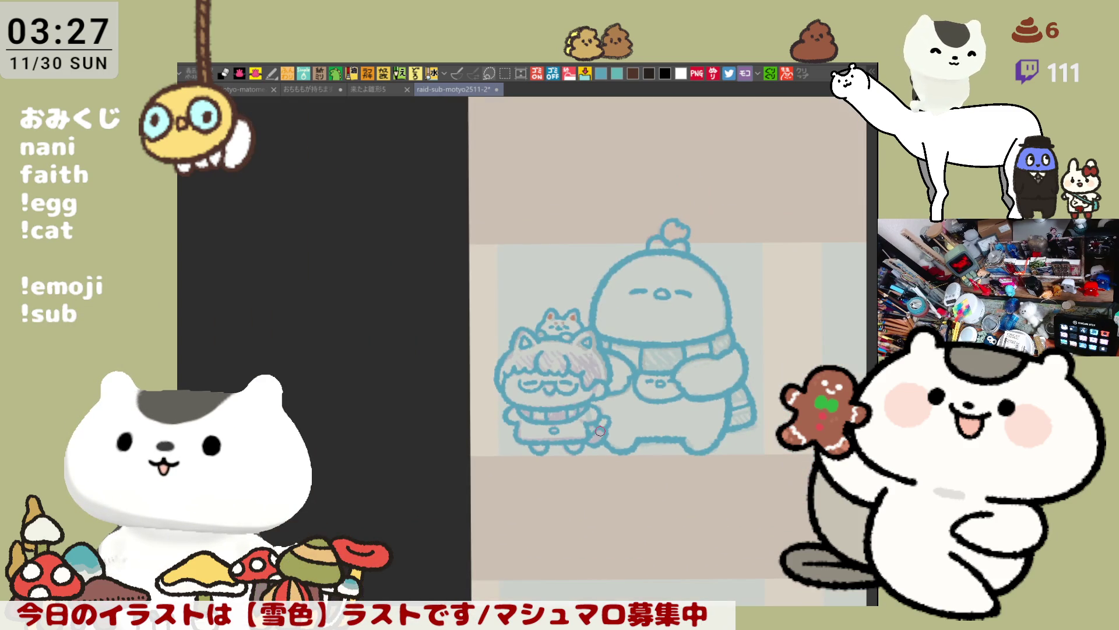
pyautogui.scroll(5, 600, 432)
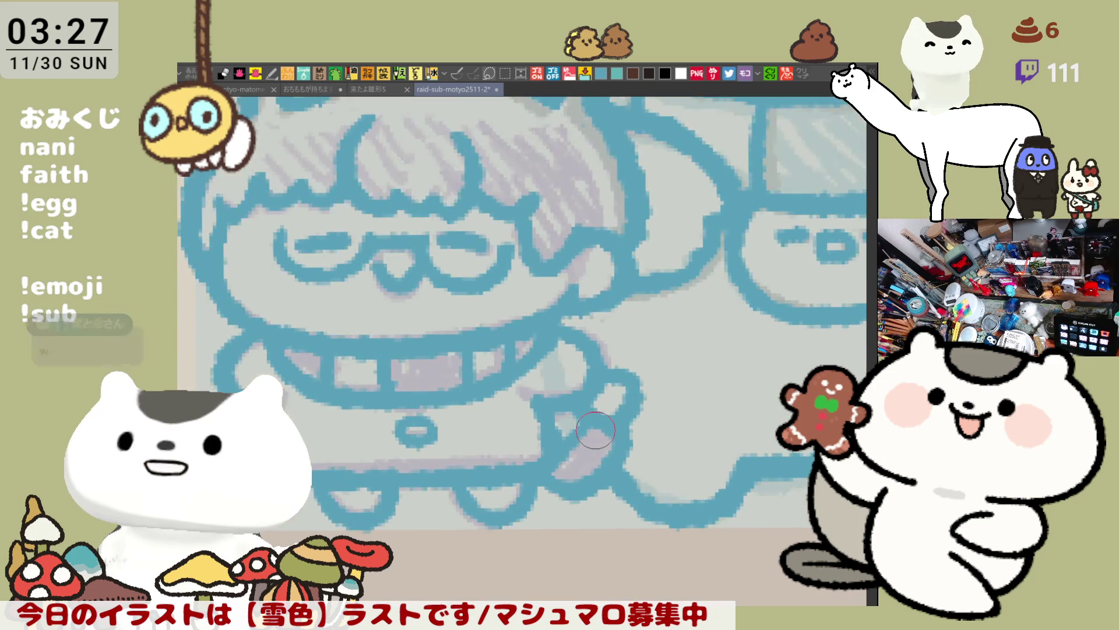
pyautogui.moveTo(458, 122)
pyautogui.mouseDown()
pyautogui.moveTo(563, 373)
pyautogui.moveTo(519, 449)
pyautogui.mouseUp()
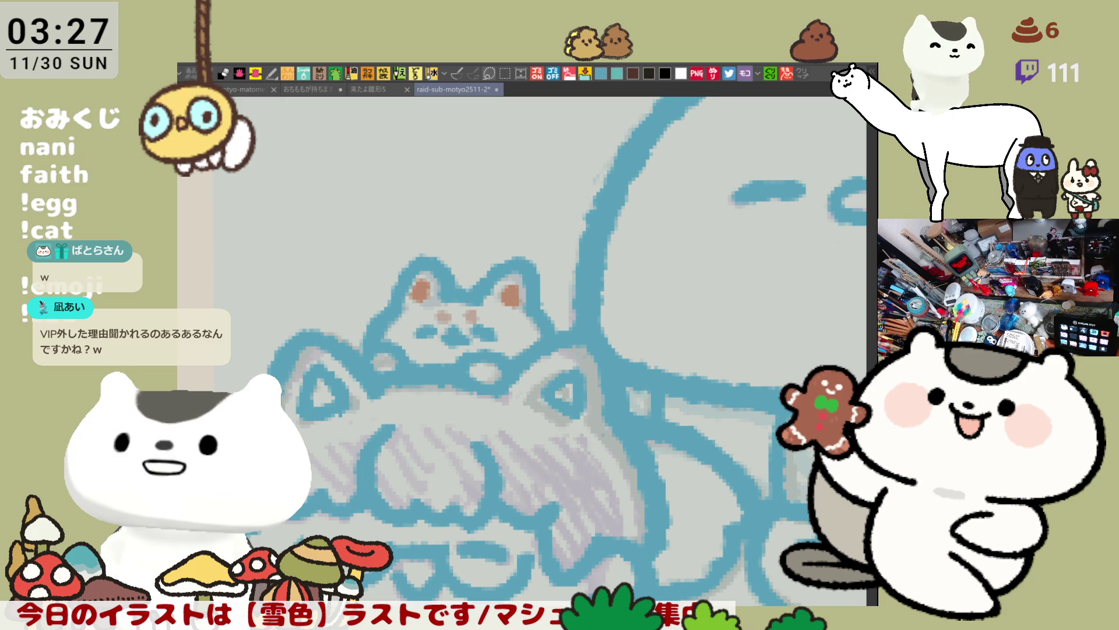
pyautogui.moveTo(436, 316)
pyautogui.mouseDown()
pyautogui.moveTo(397, 285)
pyautogui.moveTo(506, 343)
pyautogui.moveTo(545, 349)
pyautogui.moveTo(559, 367)
pyautogui.moveTo(540, 367)
pyautogui.mouseUp()
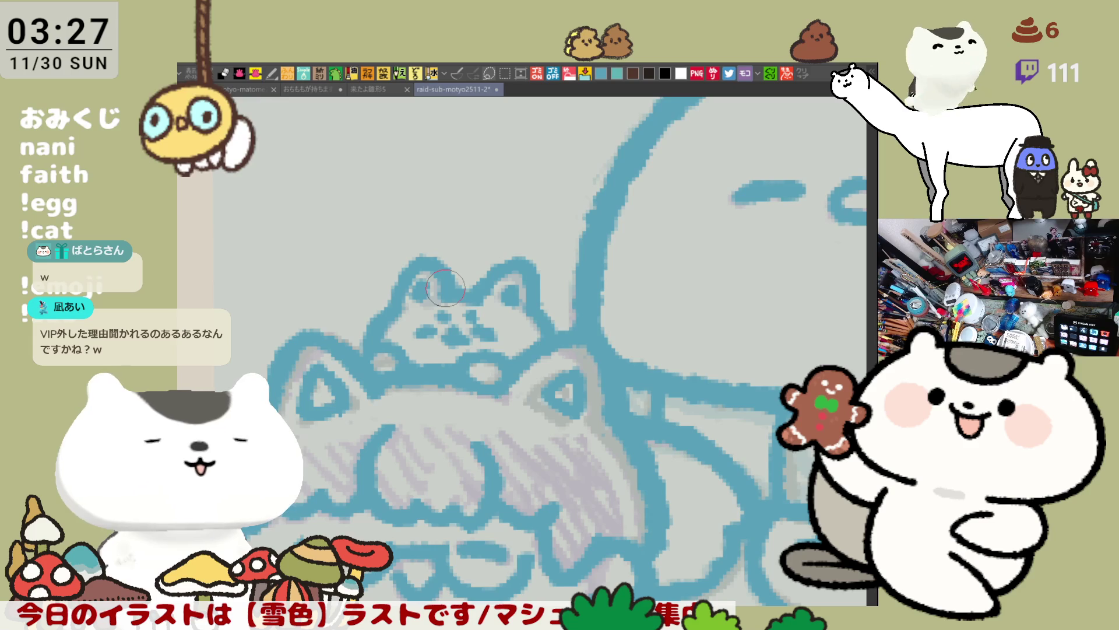
pyautogui.scroll(-5, 469, 279)
pyautogui.scroll(-2, 469, 279)
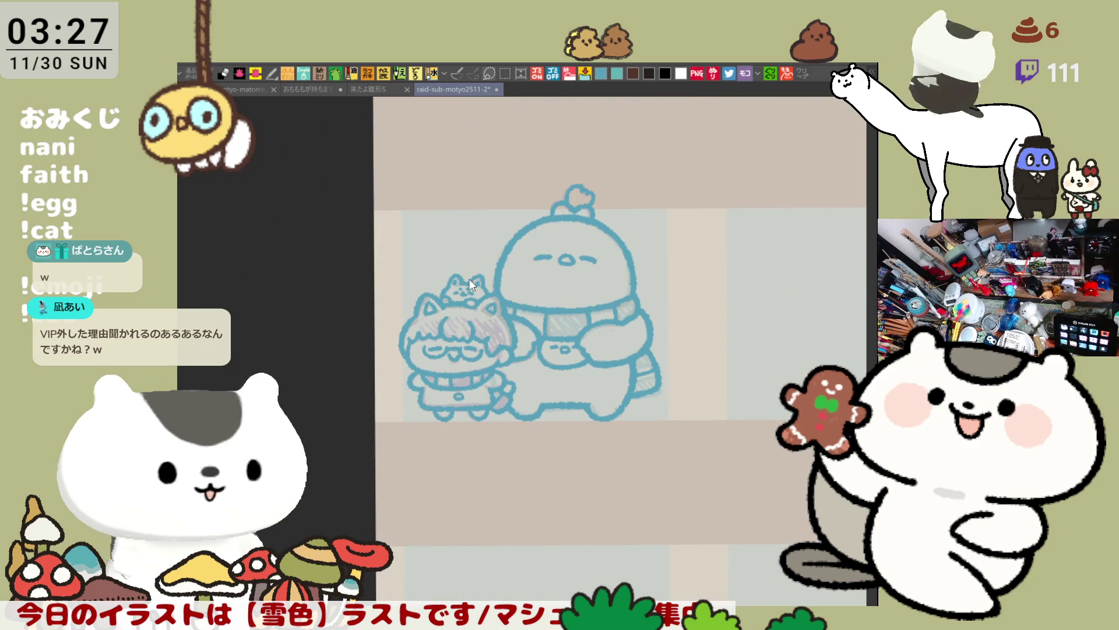
# Save the cat illustration document with Ctrl+S.
pyautogui.moveTo(597, 335); pyautogui.dragTo(519, 367)
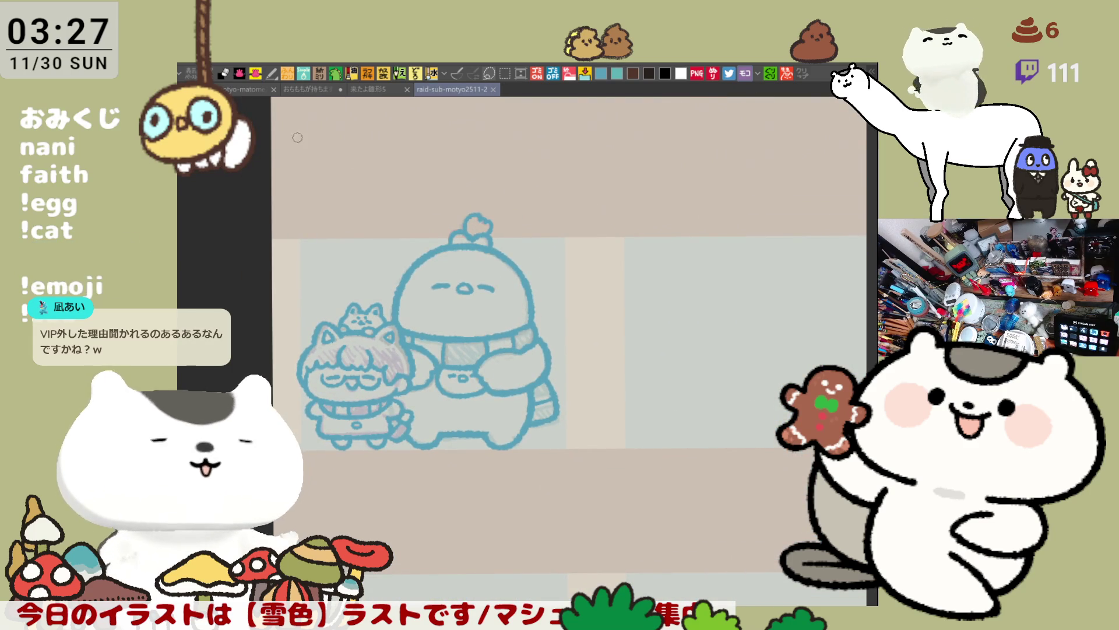
pyautogui.click(295, 89)
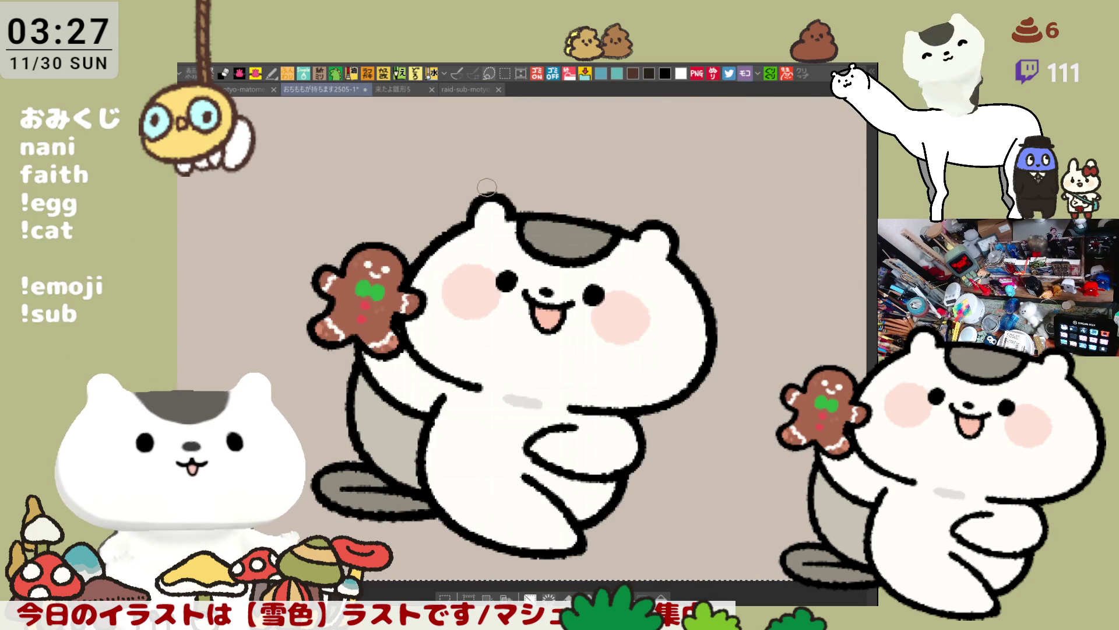
pyautogui.hotkey('ctrl', 's')
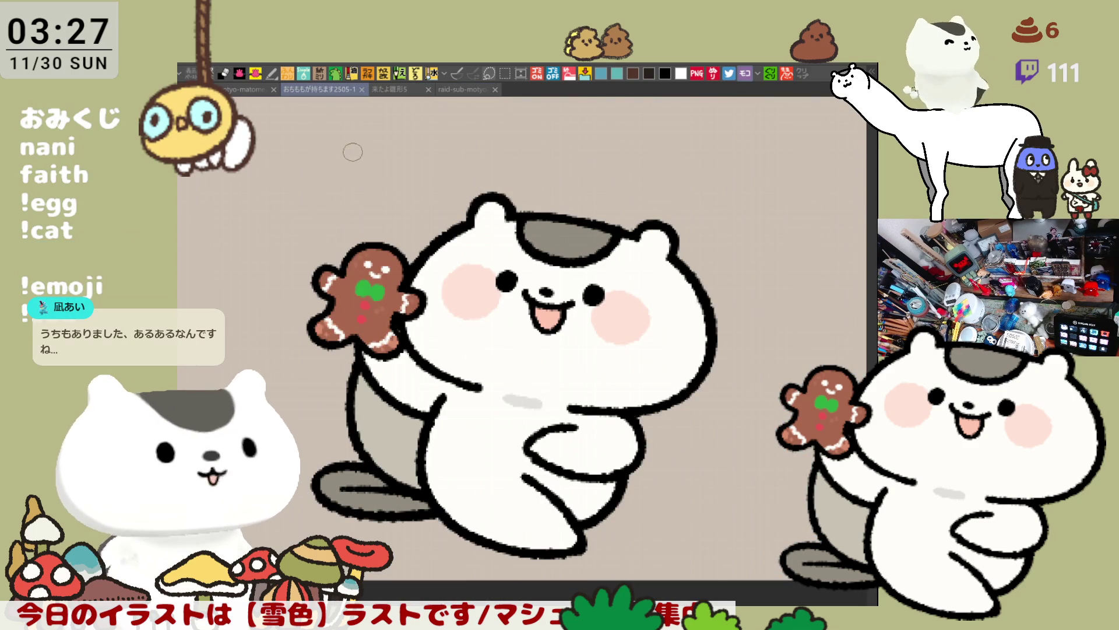
# Return to the line-art trio document and fill all three characters' interiors blue.
pyautogui.click(387, 92)
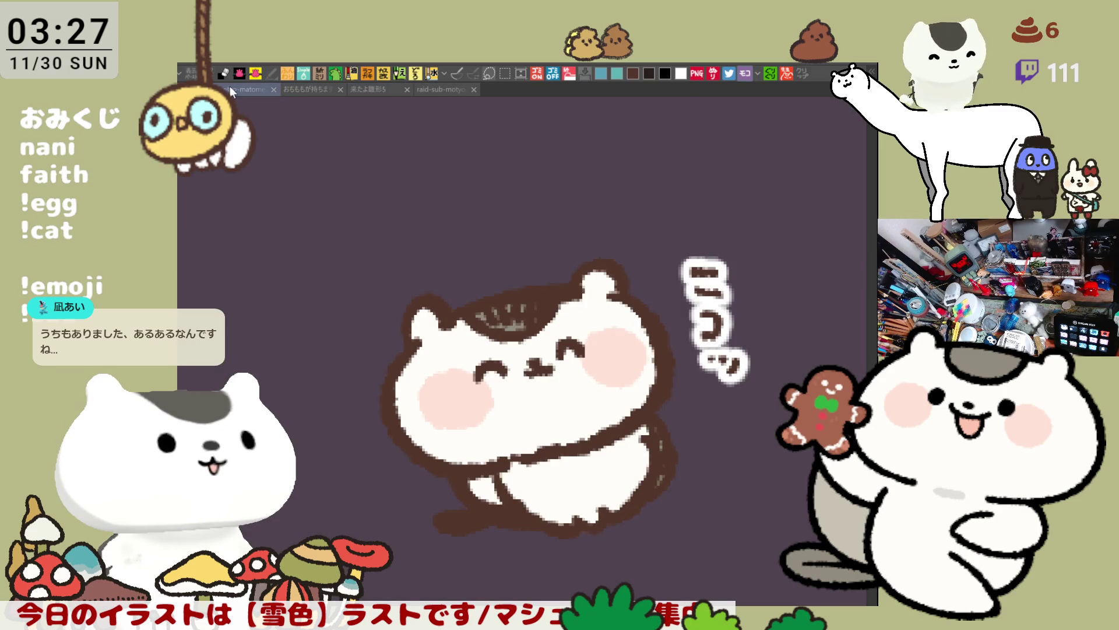
pyautogui.click(231, 89)
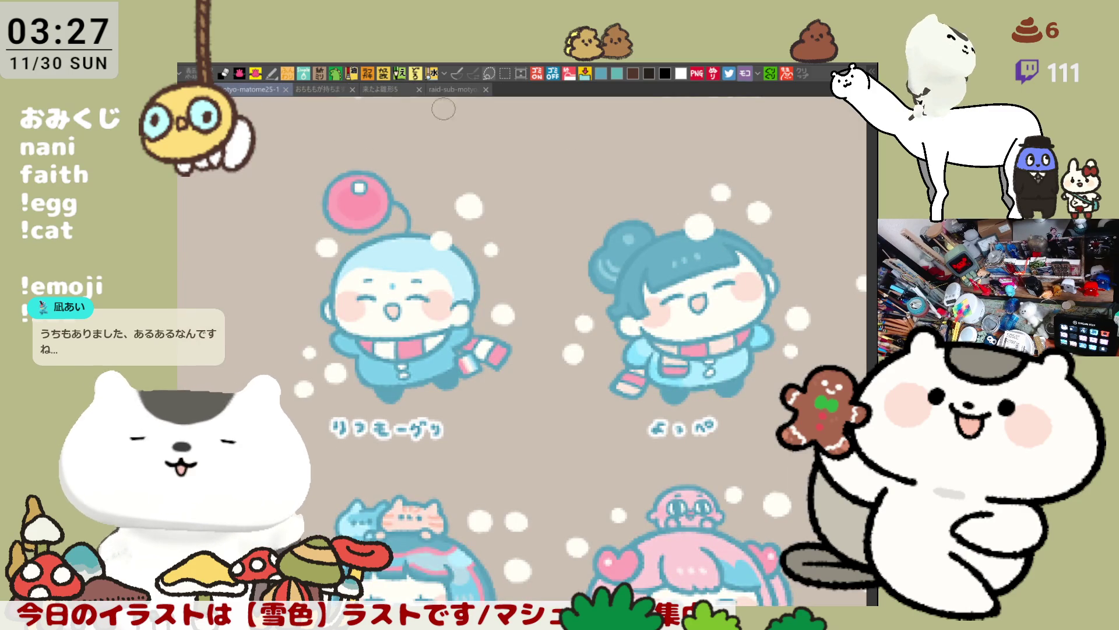
pyautogui.click(439, 91)
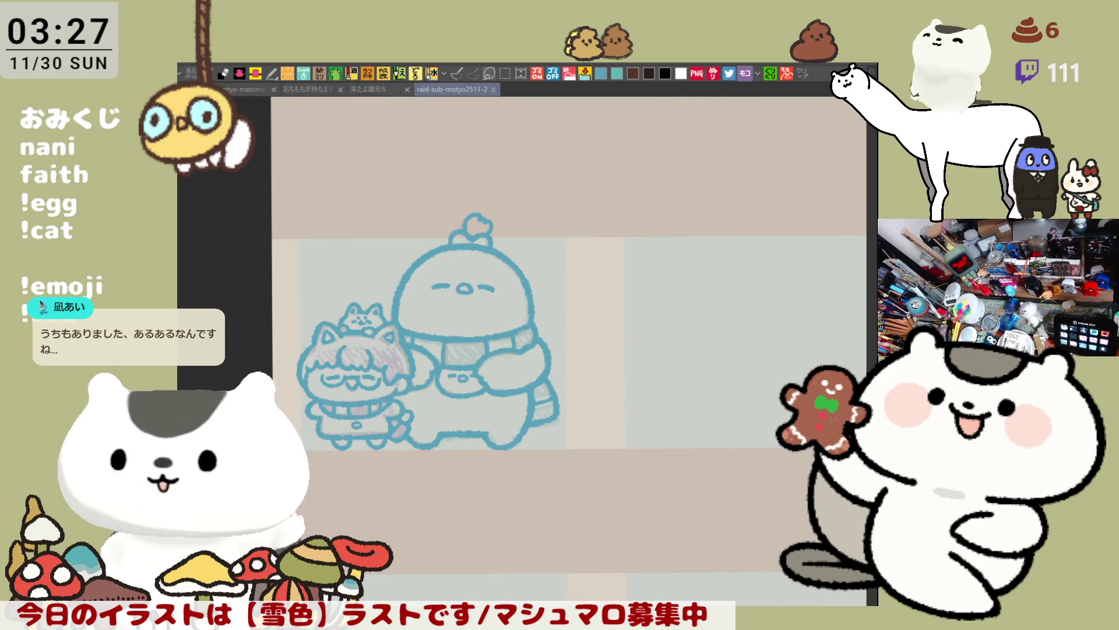
pyautogui.moveTo(619, 513)
pyautogui.mouseDown()
pyautogui.moveTo(327, 478)
pyautogui.moveTo(618, 507)
pyautogui.mouseUp()
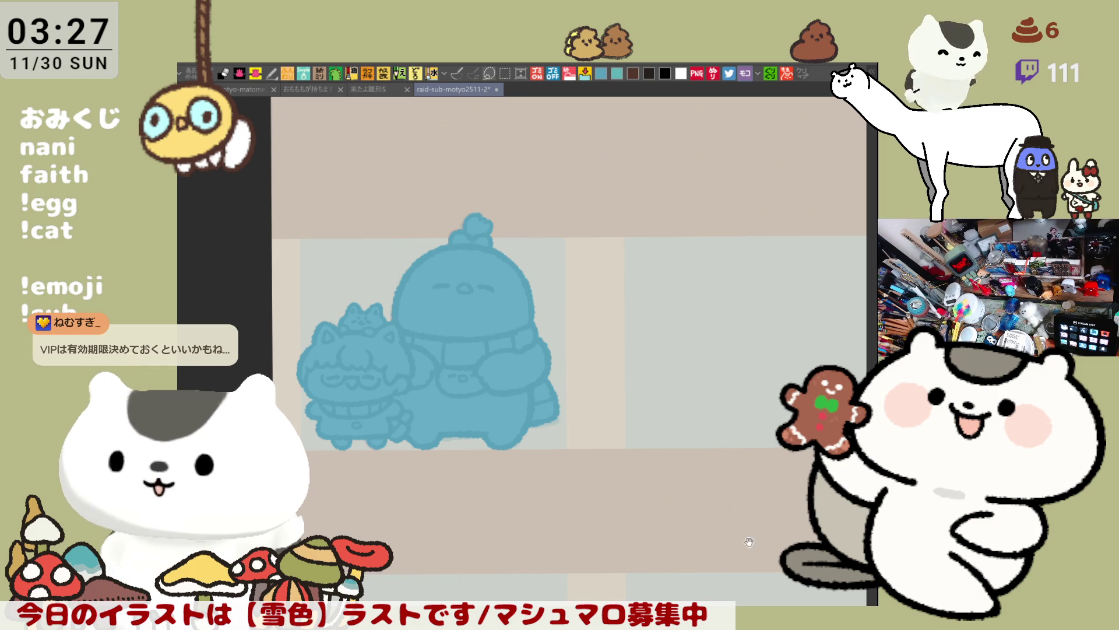
# Fill the scarf creature's head and both arms light blue.
pyautogui.moveTo(617, 390); pyautogui.dragTo(652, 451)
pyautogui.scroll(2, 652, 451)
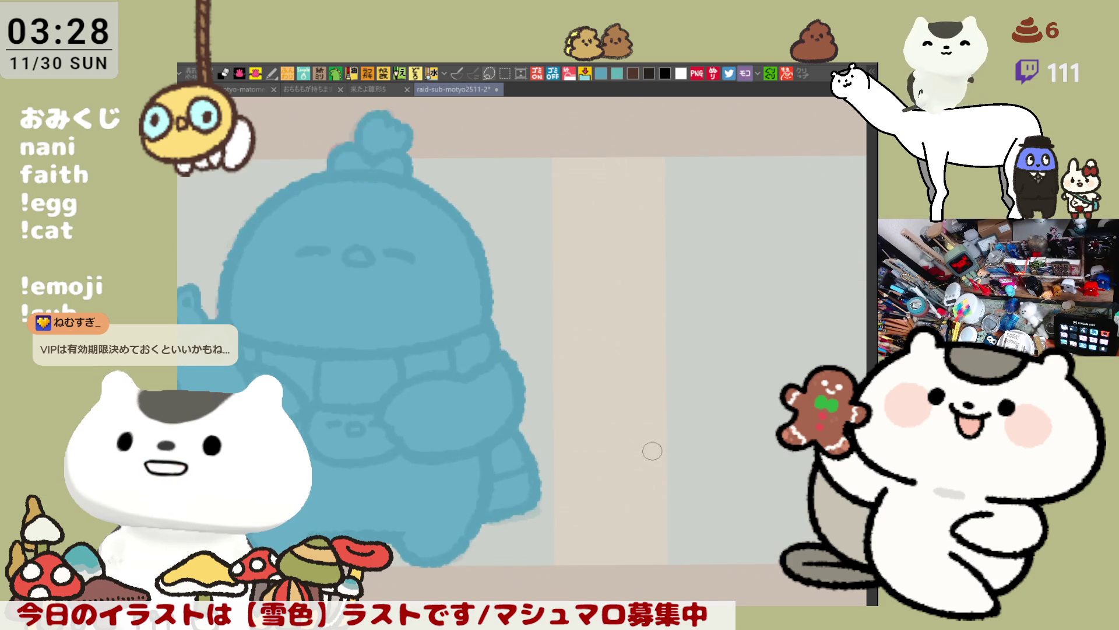
pyautogui.scroll(1, 480, 349)
pyautogui.click(431, 413)
pyautogui.click(542, 333)
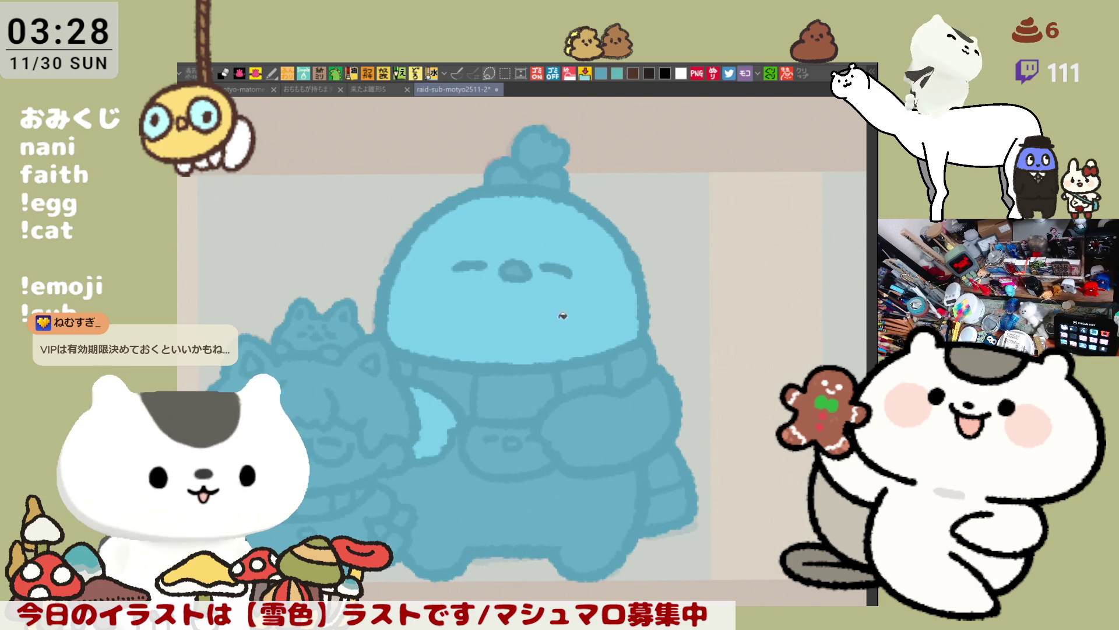
pyautogui.click(593, 414)
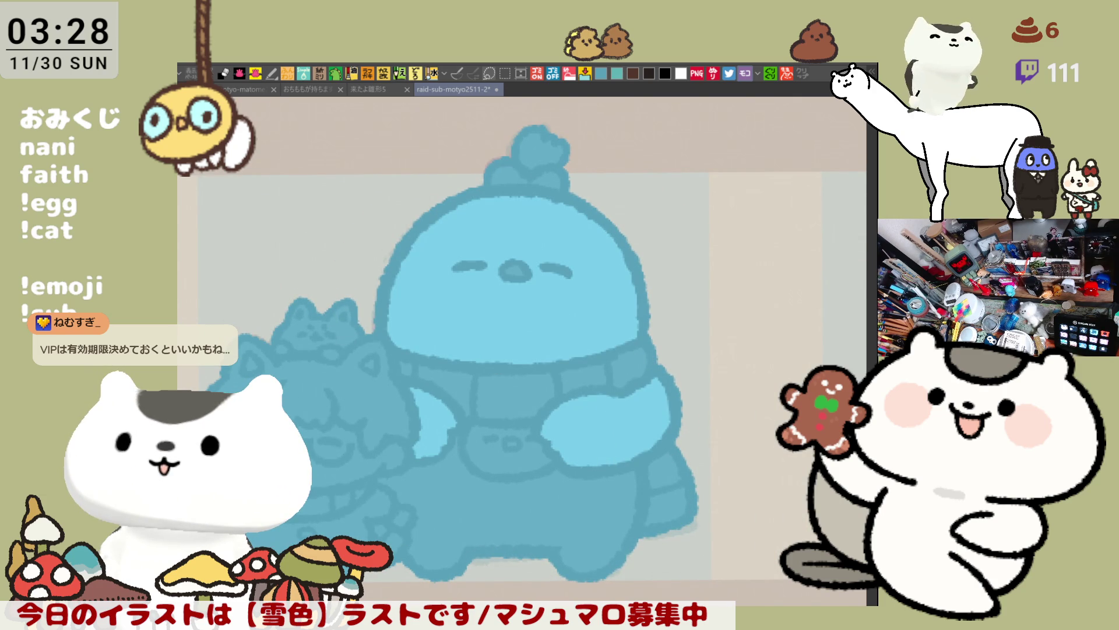
# Fill both lobes of the creature's head tuft pink as a bow, undoing a pink nose fill.
pyautogui.click(502, 174)
pyautogui.click(548, 178)
pyautogui.moveTo(575, 256); pyautogui.dragTo(584, 221)
pyautogui.click(523, 234)
pyautogui.hotkey('ctrl', 'z')
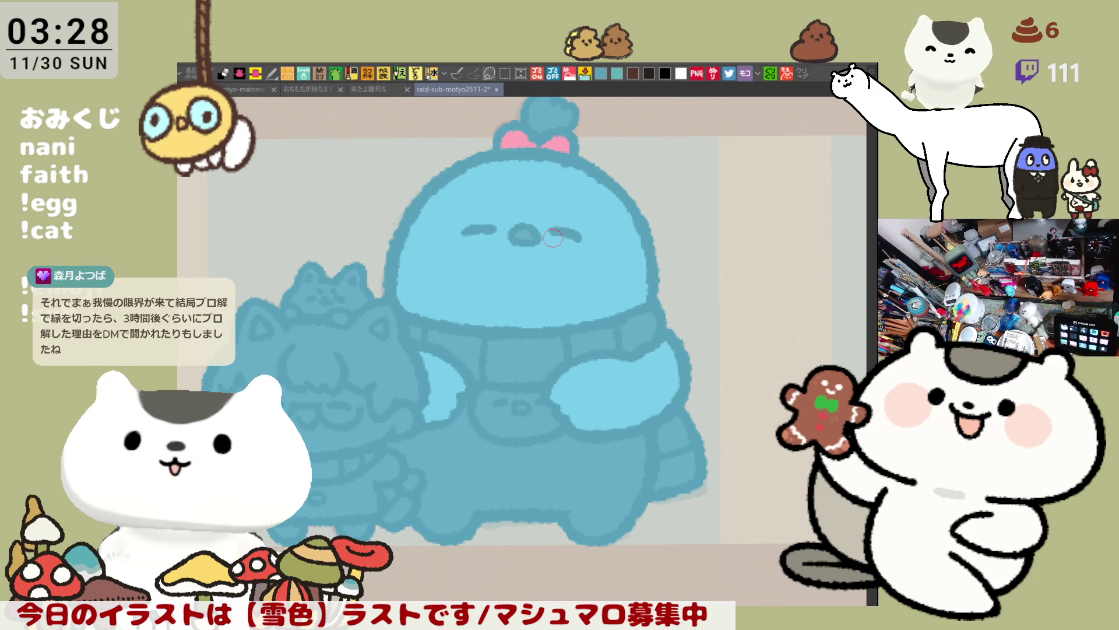
# Fill the creature's nose white and paint pink blush on both cheeks.
pyautogui.click(531, 229)
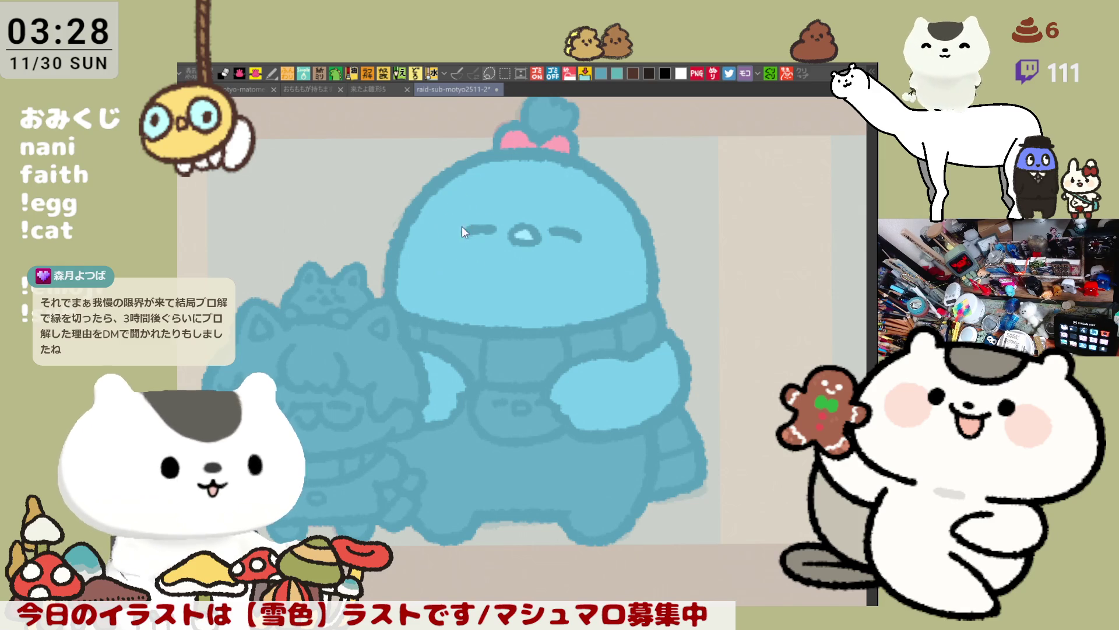
pyautogui.moveTo(446, 225)
pyautogui.mouseDown()
pyautogui.moveTo(468, 260)
pyautogui.moveTo(446, 233)
pyautogui.moveTo(529, 235)
pyautogui.mouseUp()
pyautogui.moveTo(596, 265)
pyautogui.mouseDown()
pyautogui.moveTo(583, 234)
pyautogui.moveTo(613, 236)
pyautogui.moveTo(606, 269)
pyautogui.moveTo(580, 256)
pyautogui.mouseUp()
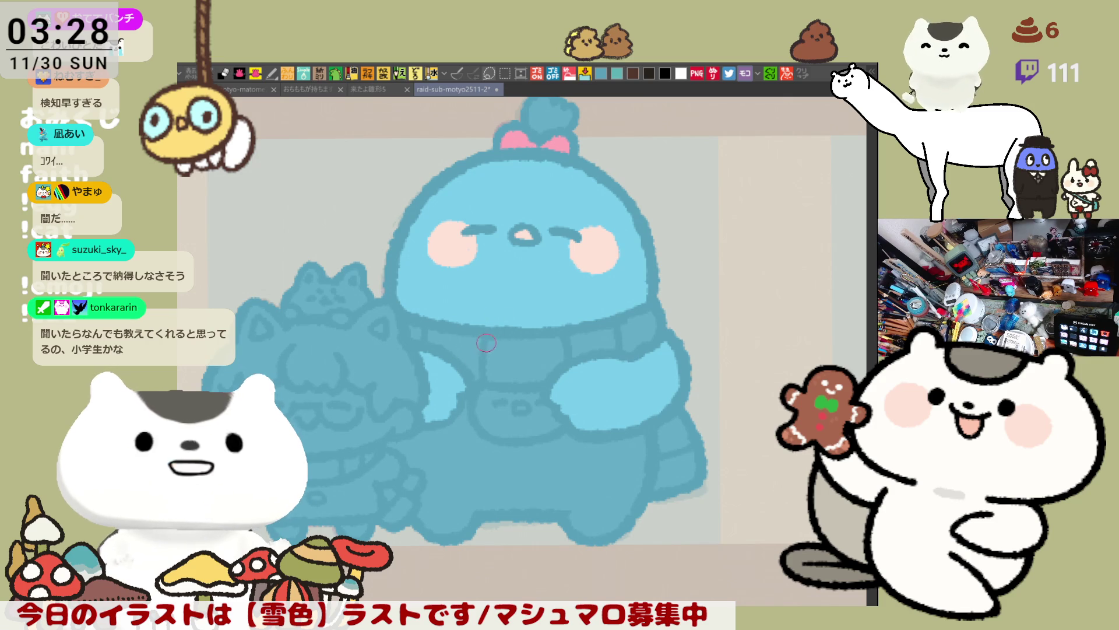
# Fill the scarf's pocket area, right section and tail pink.
pyautogui.moveTo(552, 261)
pyautogui.mouseDown()
pyautogui.moveTo(554, 304)
pyautogui.moveTo(496, 322)
pyautogui.mouseUp()
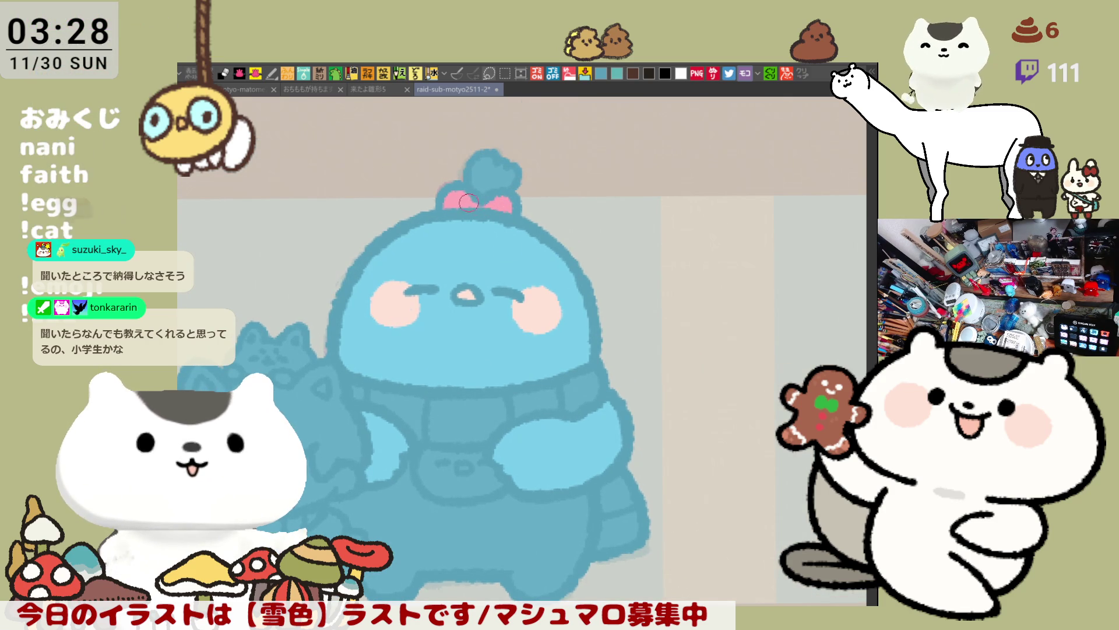
pyautogui.click(358, 392)
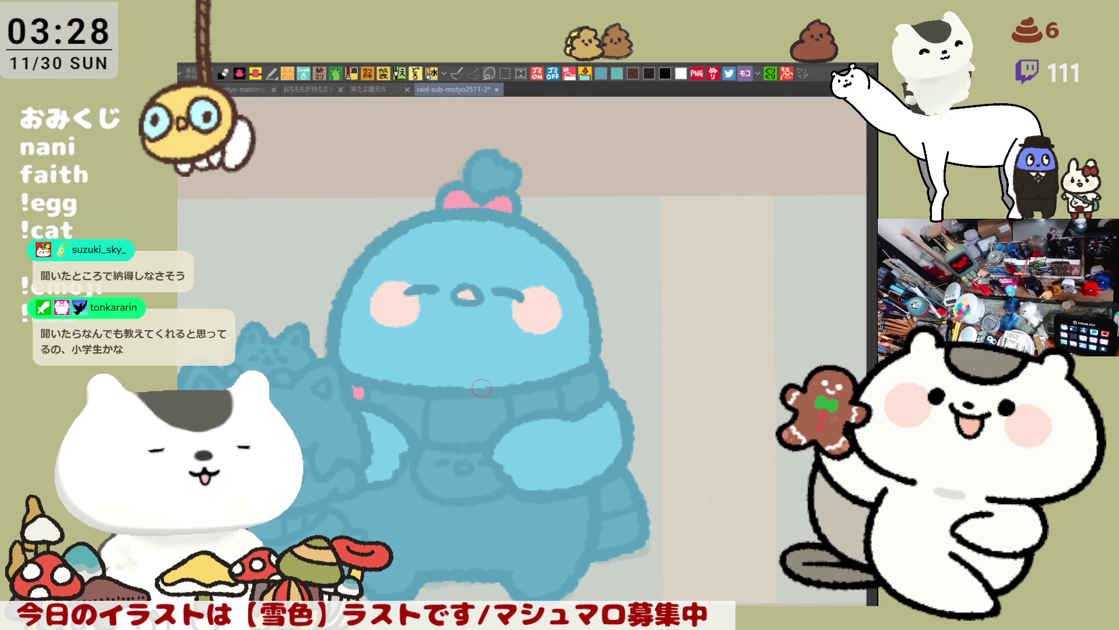
pyautogui.press('g')
pyautogui.click(466, 412)
pyautogui.click(602, 380)
pyautogui.moveTo(600, 385)
pyautogui.mouseDown()
pyautogui.moveTo(626, 245)
pyautogui.moveTo(629, 365)
pyautogui.mouseUp()
pyautogui.click(642, 392)
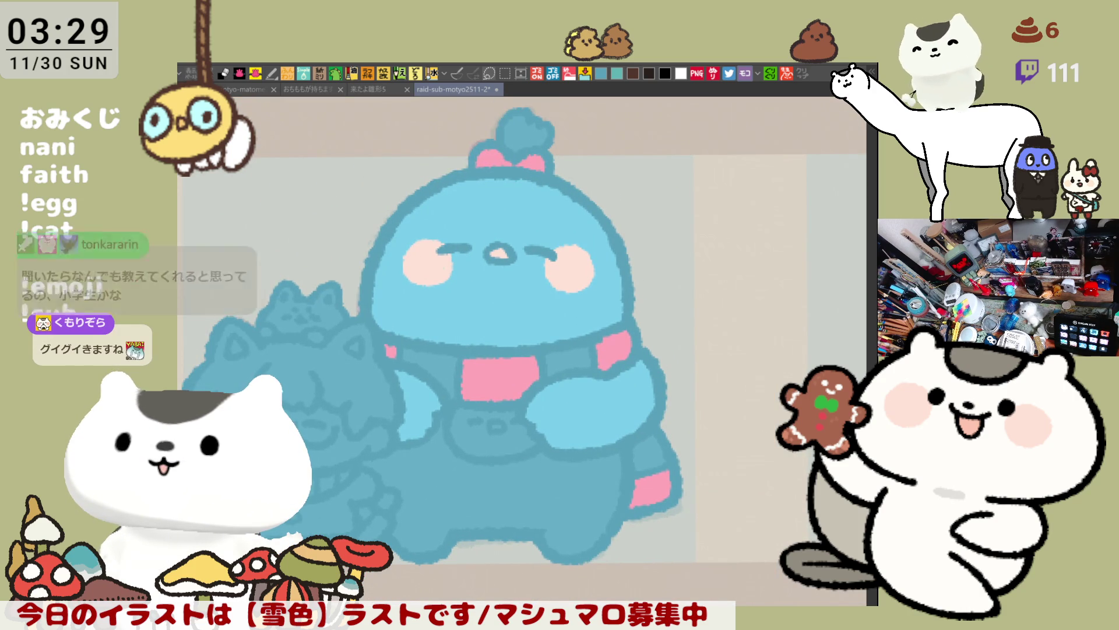
# Fill the left and right scarf sections, scarf tail tip and belly patch white.
pyautogui.click(449, 359)
pyautogui.click(576, 355)
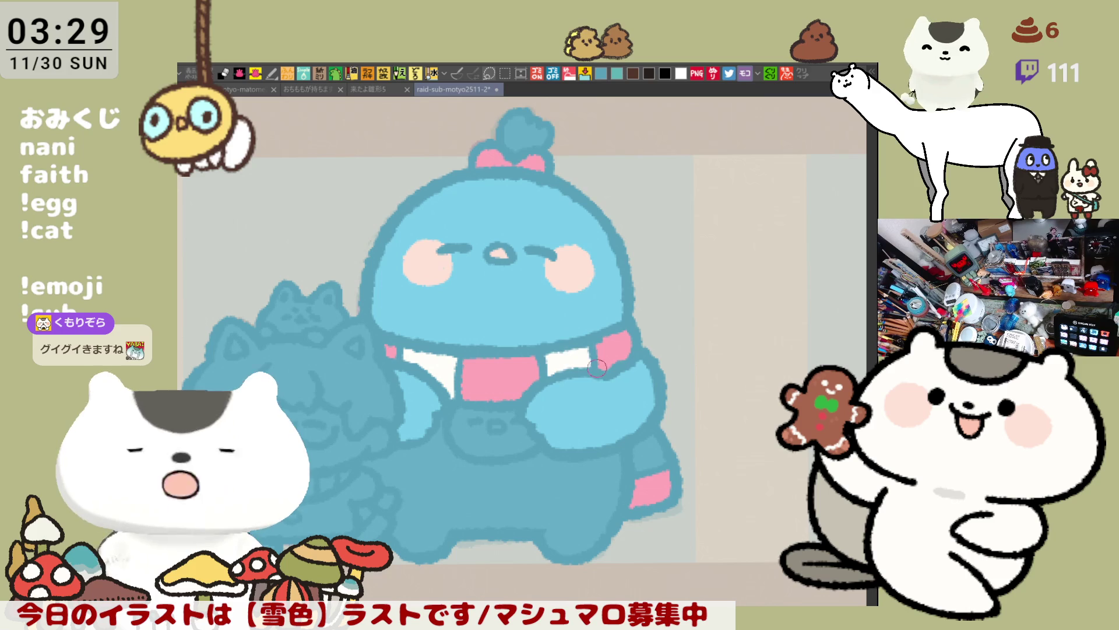
pyautogui.click(655, 460)
pyautogui.click(487, 432)
# Paint pink blush on the small belly face.
pyautogui.moveTo(534, 405); pyautogui.dragTo(583, 352)
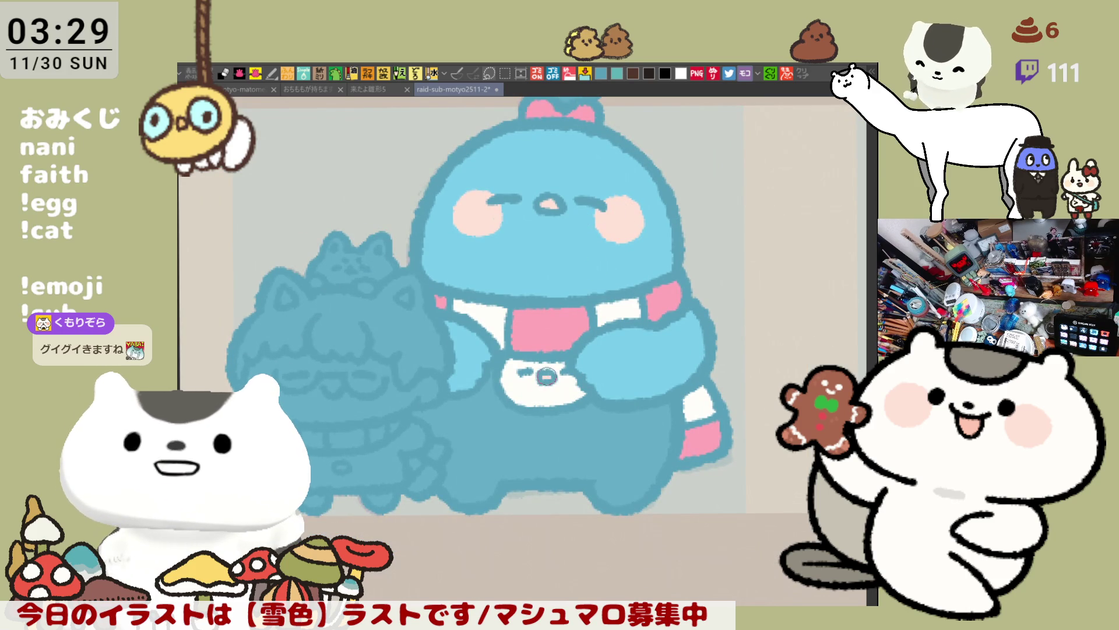
pyautogui.moveTo(516, 374); pyautogui.dragTo(516, 373)
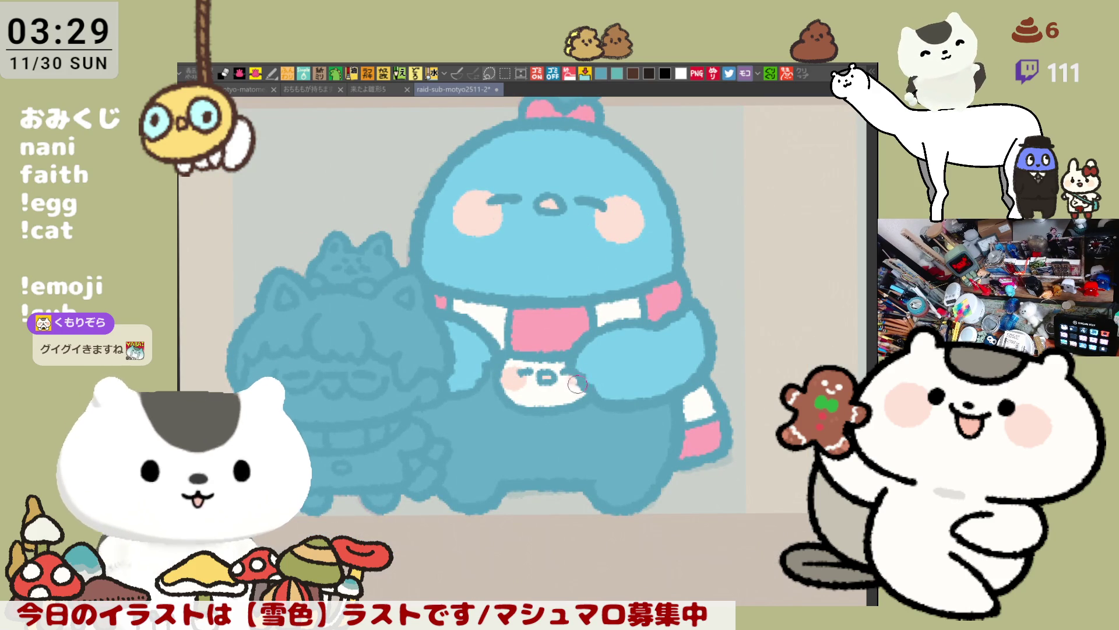
pyautogui.moveTo(572, 381)
pyautogui.mouseDown()
pyautogui.moveTo(606, 341)
pyautogui.moveTo(541, 330)
pyautogui.moveTo(679, 308)
pyautogui.mouseUp()
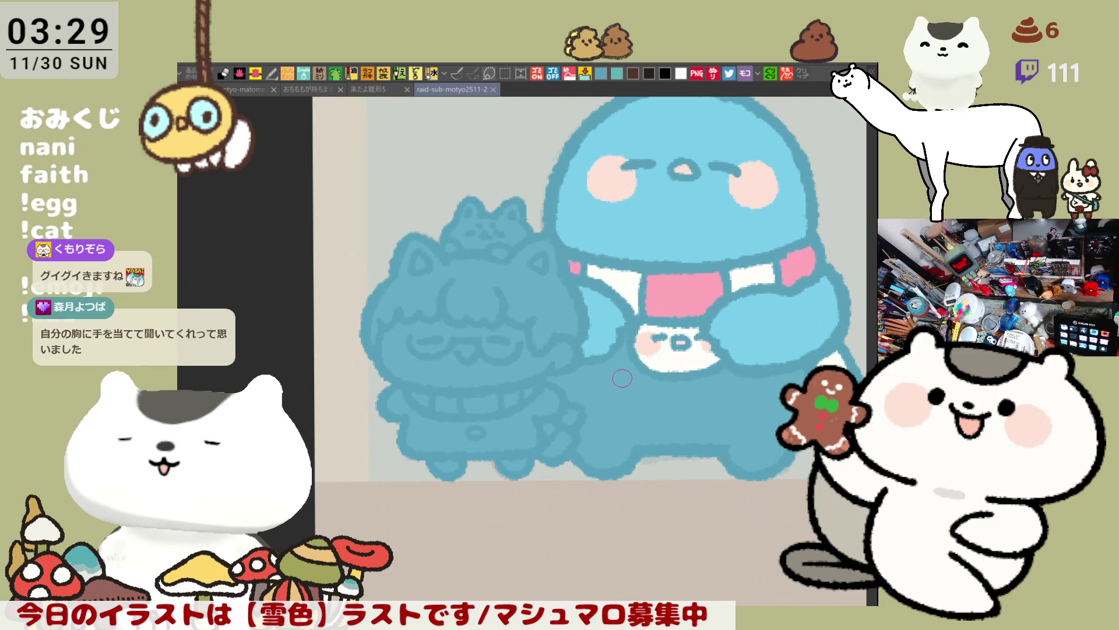
# Give the child a pink collar with two white stripes, a pink tail and a white face.
pyautogui.moveTo(428, 396); pyautogui.dragTo(533, 390)
pyautogui.moveTo(567, 433)
pyautogui.mouseDown()
pyautogui.moveTo(547, 452)
pyautogui.moveTo(551, 419)
pyautogui.mouseUp()
pyautogui.click(512, 398)
pyautogui.click(446, 402)
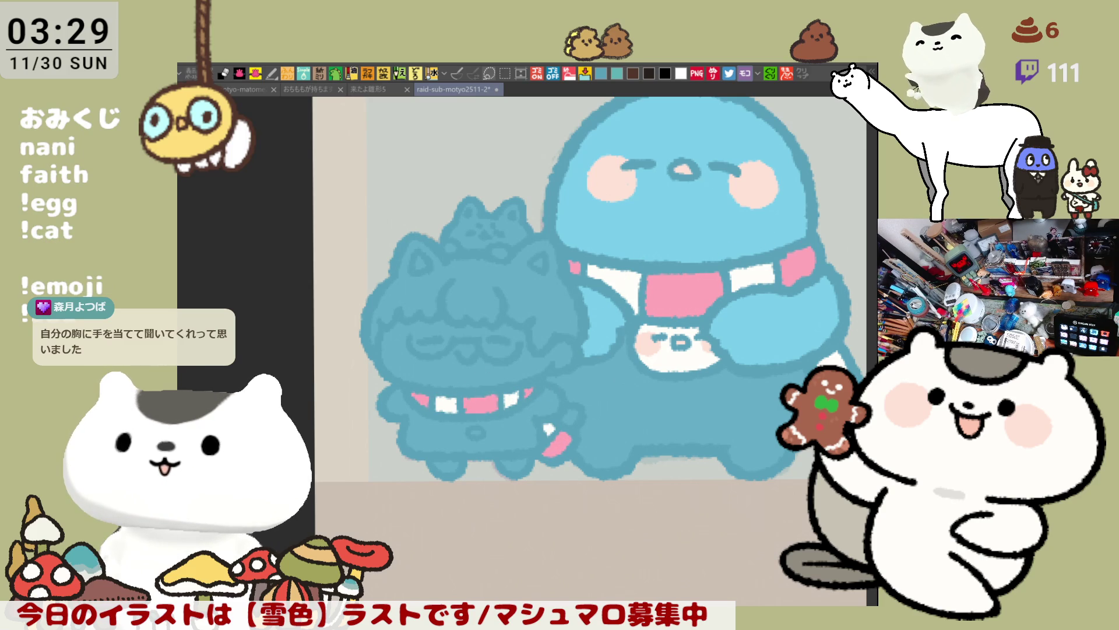
pyautogui.click(452, 369)
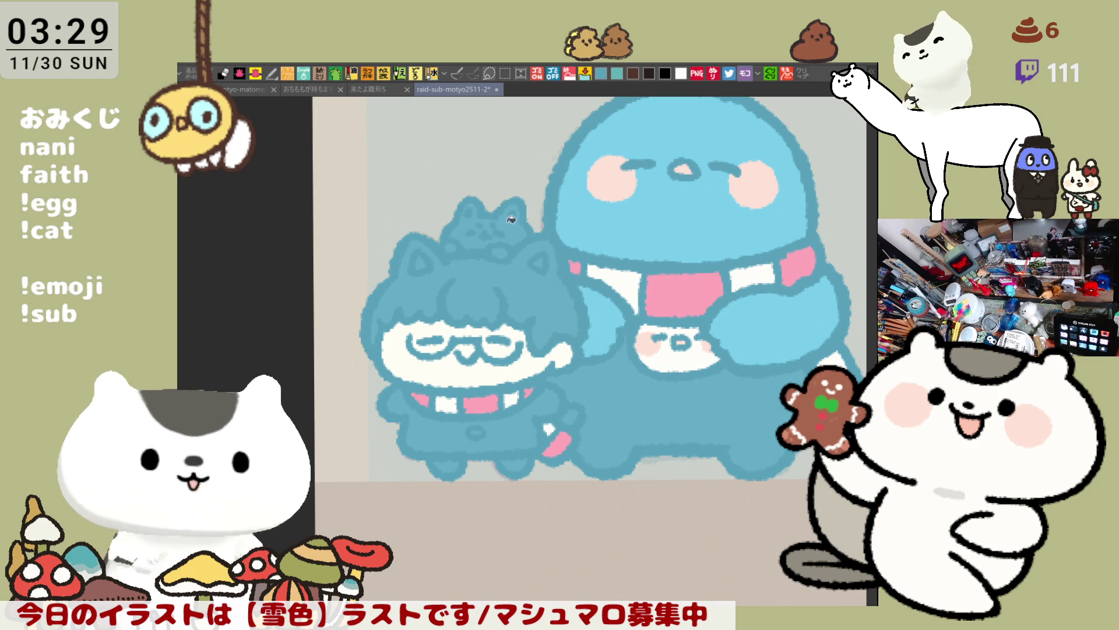
# Colour the small cat's head pink and lighten its face with white.
pyautogui.moveTo(510, 214); pyautogui.dragTo(511, 231)
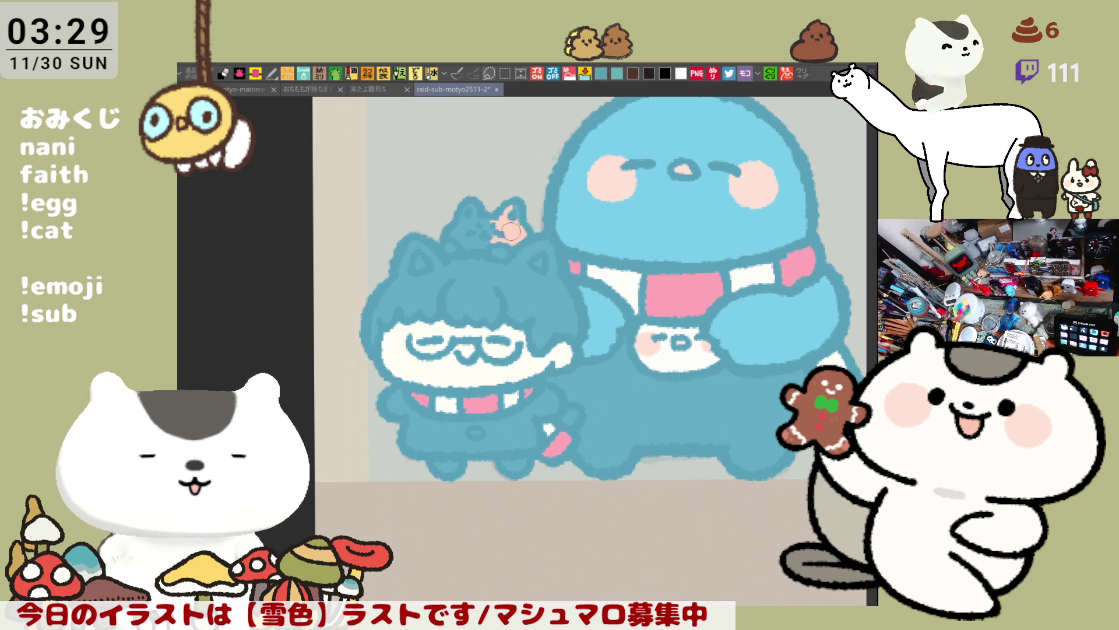
pyautogui.click(482, 230)
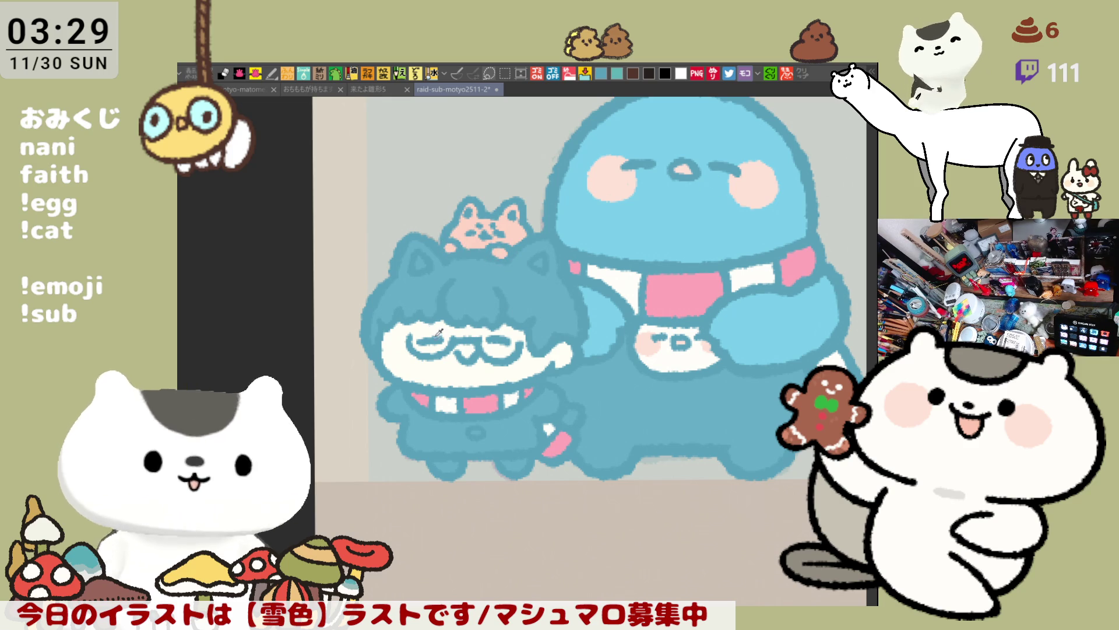
pyautogui.moveTo(505, 239); pyautogui.dragTo(487, 245)
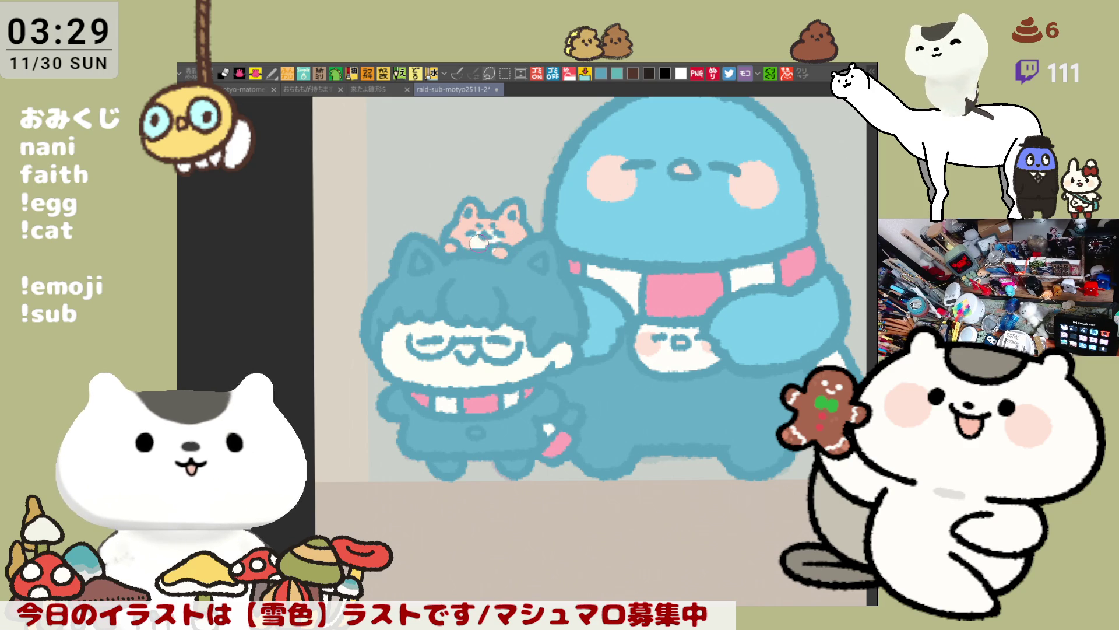
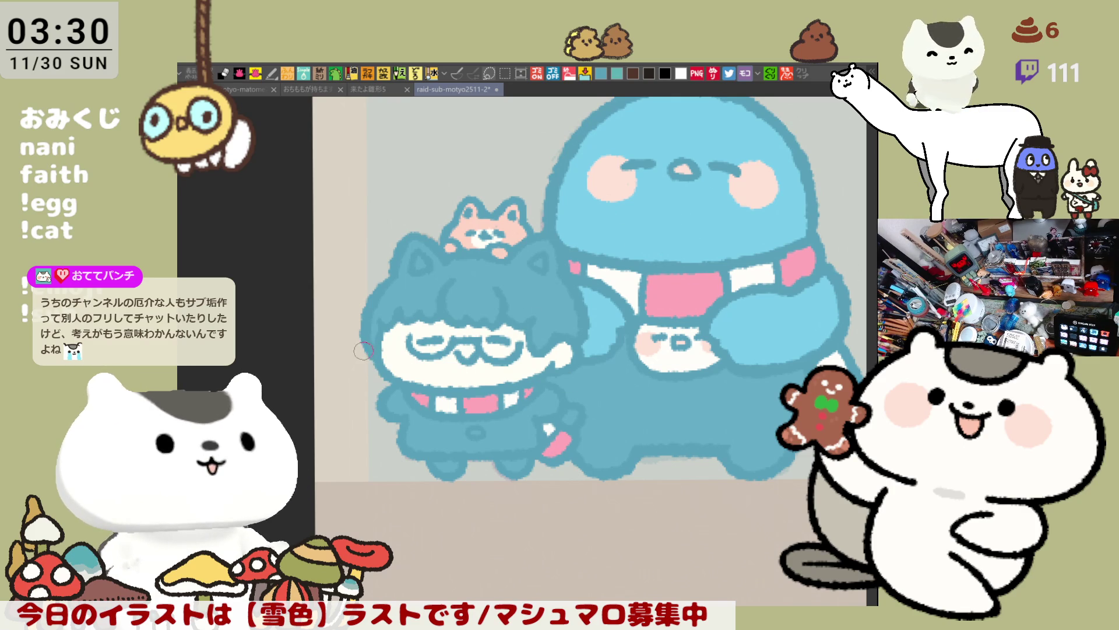
# Paint pink blush on both cheeks and white inside the left ear.
pyautogui.moveTo(381, 356)
pyautogui.mouseDown()
pyautogui.moveTo(402, 341)
pyautogui.moveTo(411, 352)
pyautogui.mouseUp()
pyautogui.moveTo(522, 356); pyautogui.dragTo(519, 341)
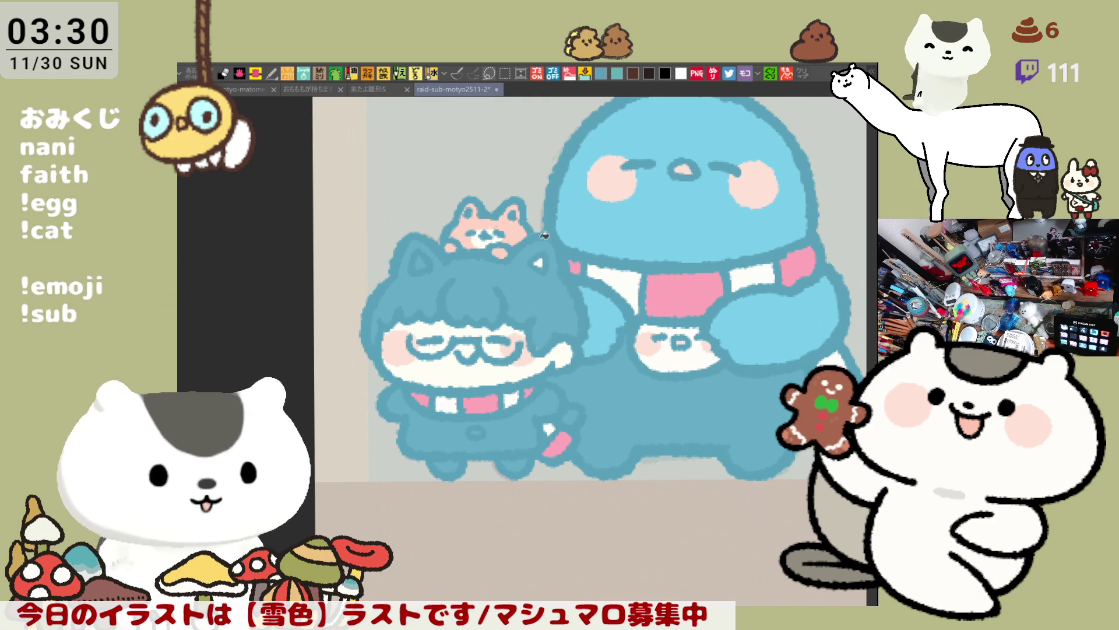
pyautogui.moveTo(426, 258); pyautogui.dragTo(418, 265)
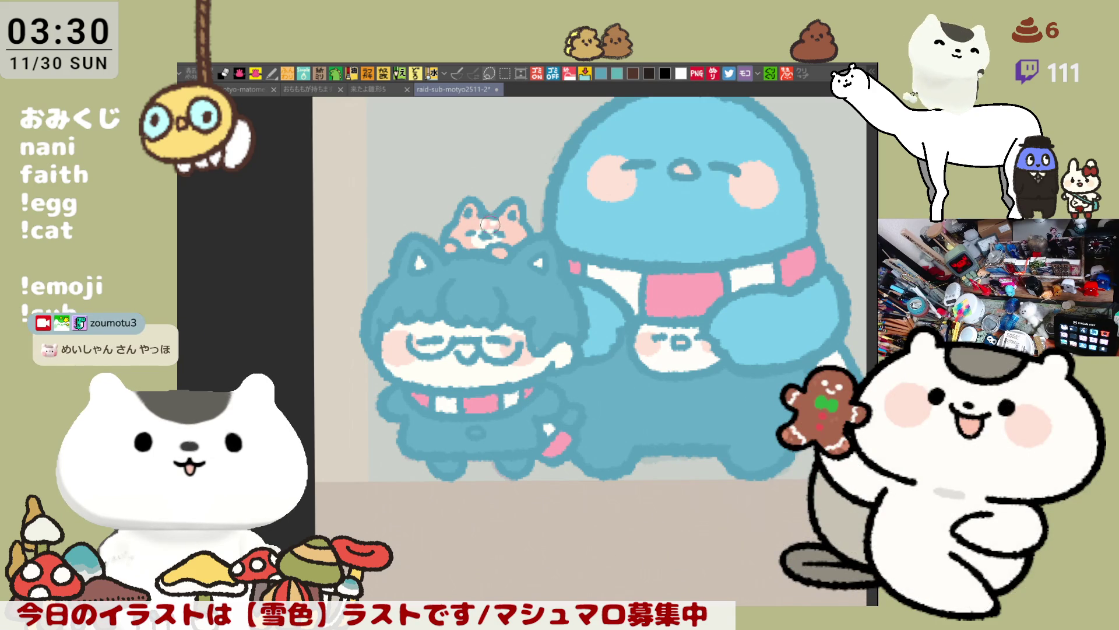
# Fill the glasses character's body with light blue.
pyautogui.scroll(1, 496, 320)
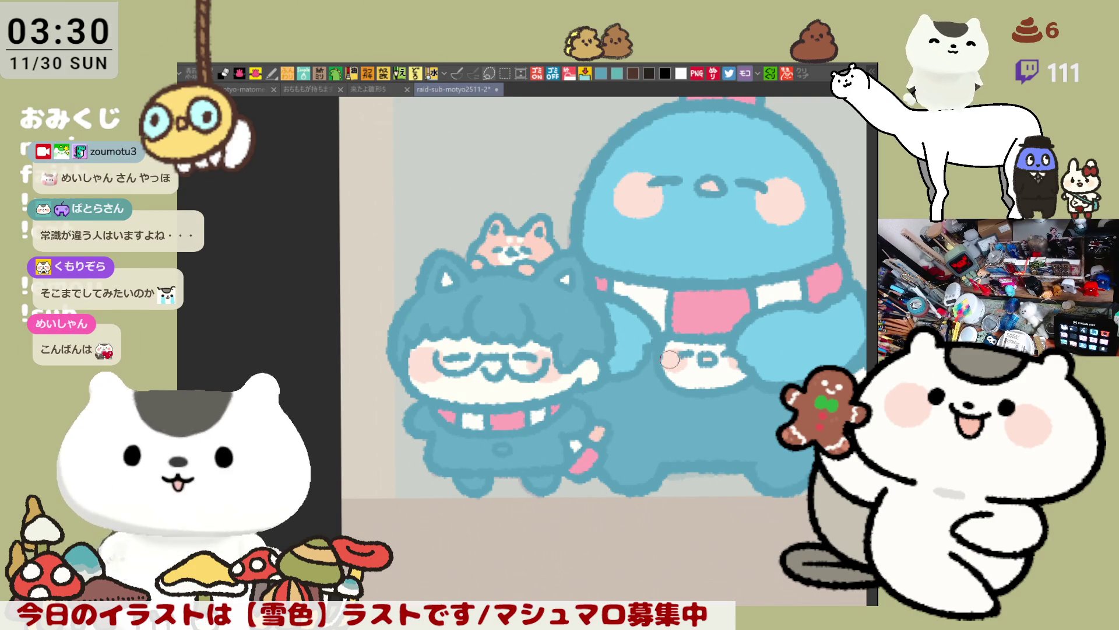
pyautogui.click(456, 442)
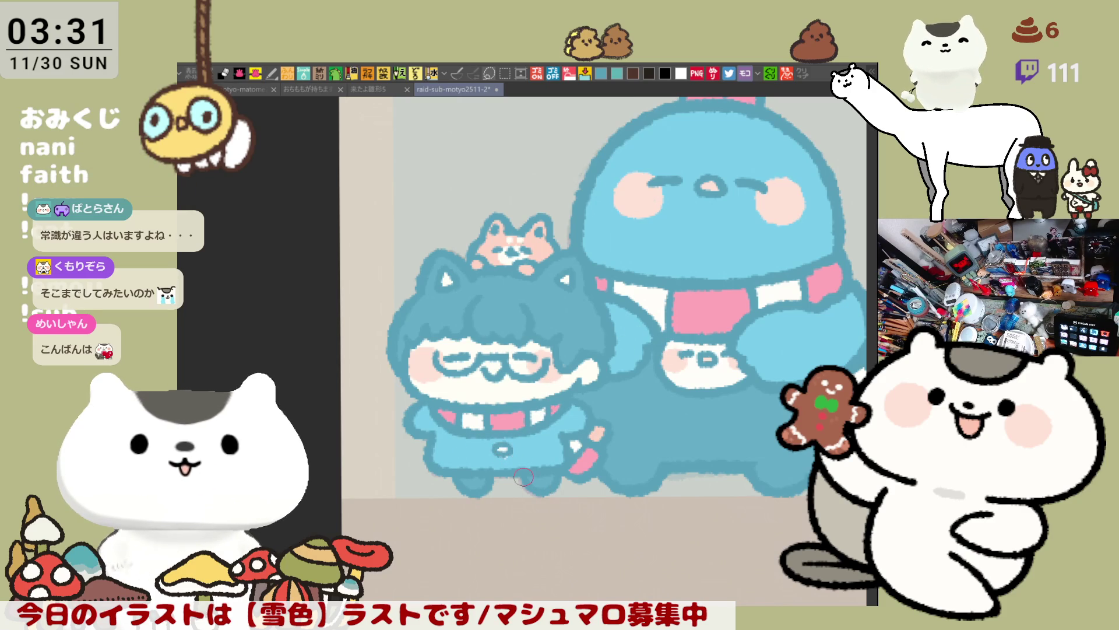
pyautogui.scroll(-5, 523, 476)
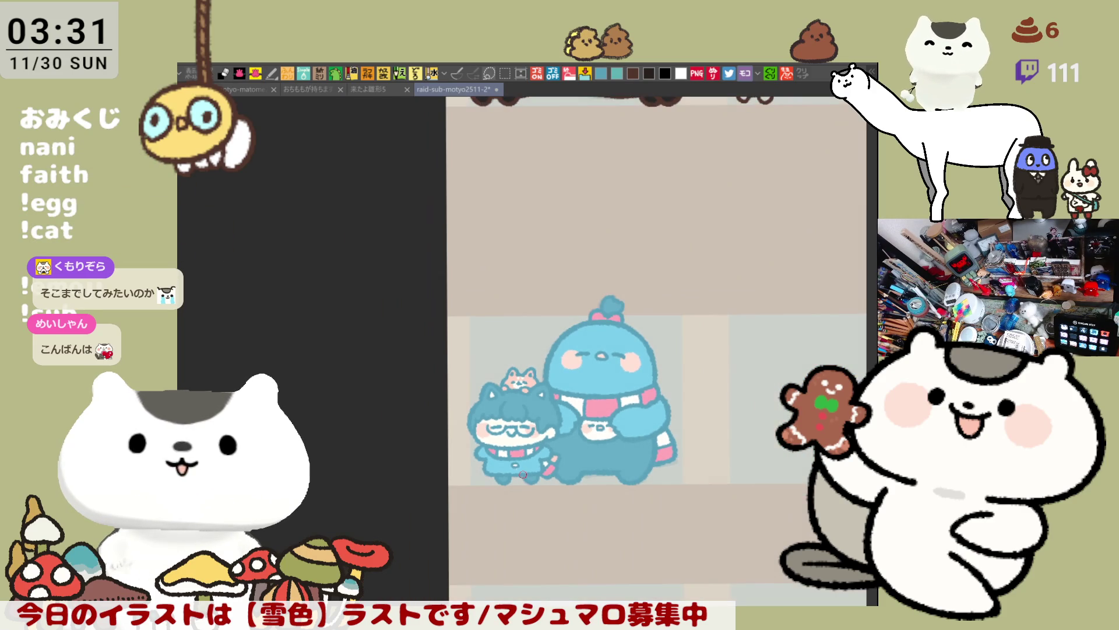
# Shift the whole character group slightly right via rectangular selection, then undo the pompom's blue fill.
pyautogui.scroll(5, 523, 474)
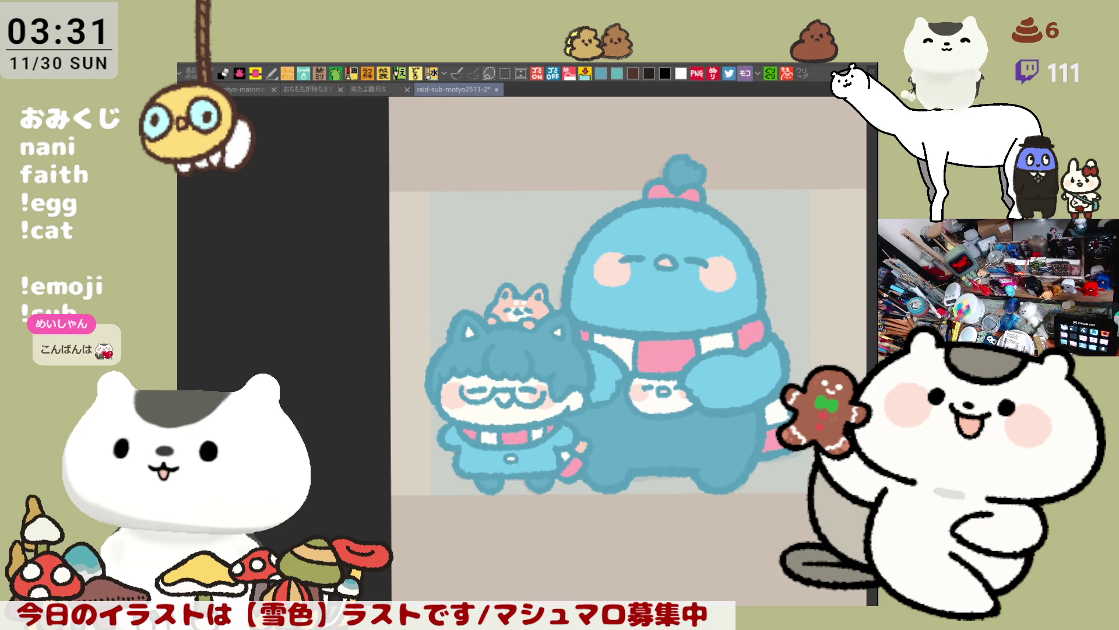
pyautogui.moveTo(775, 516); pyautogui.dragTo(702, 546)
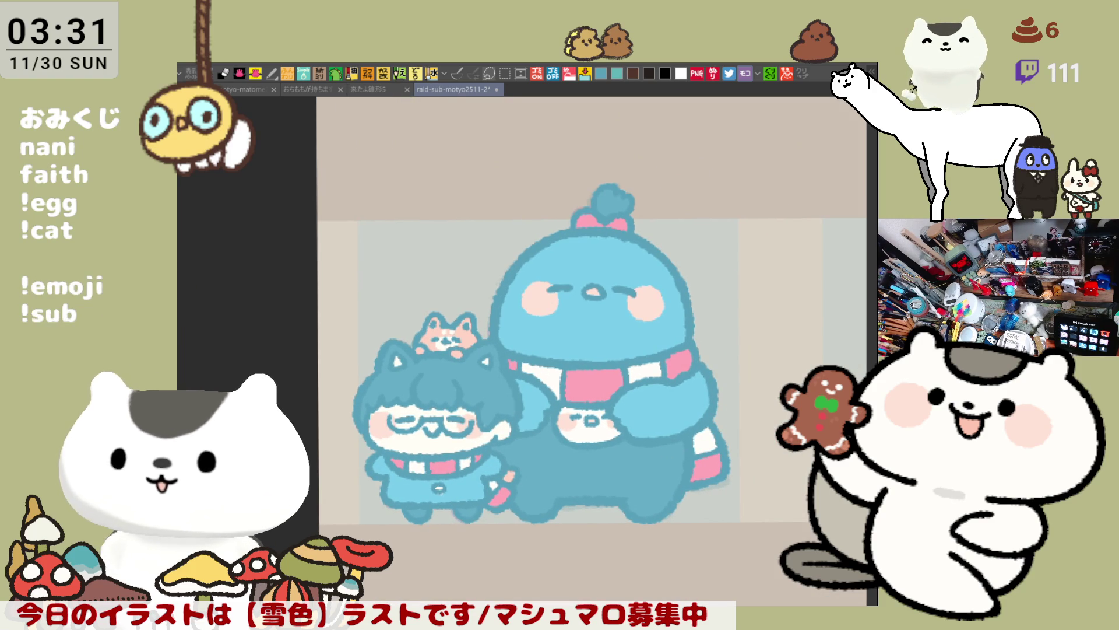
pyautogui.press('m')
pyautogui.moveTo(806, 605); pyautogui.dragTo(318, 152)
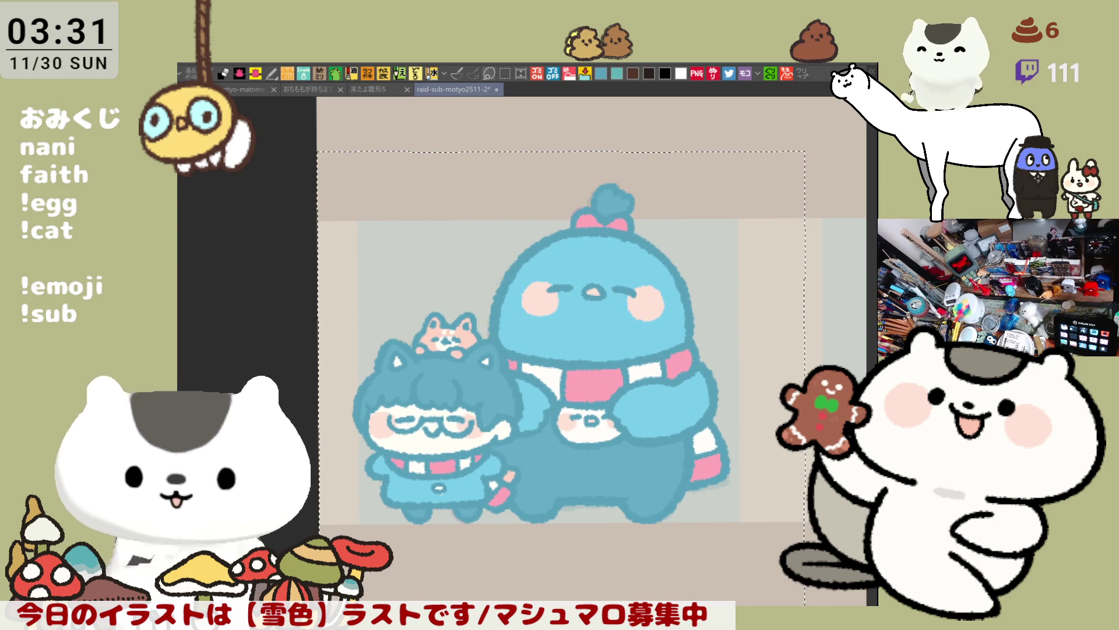
pyautogui.moveTo(540, 512); pyautogui.dragTo(568, 514)
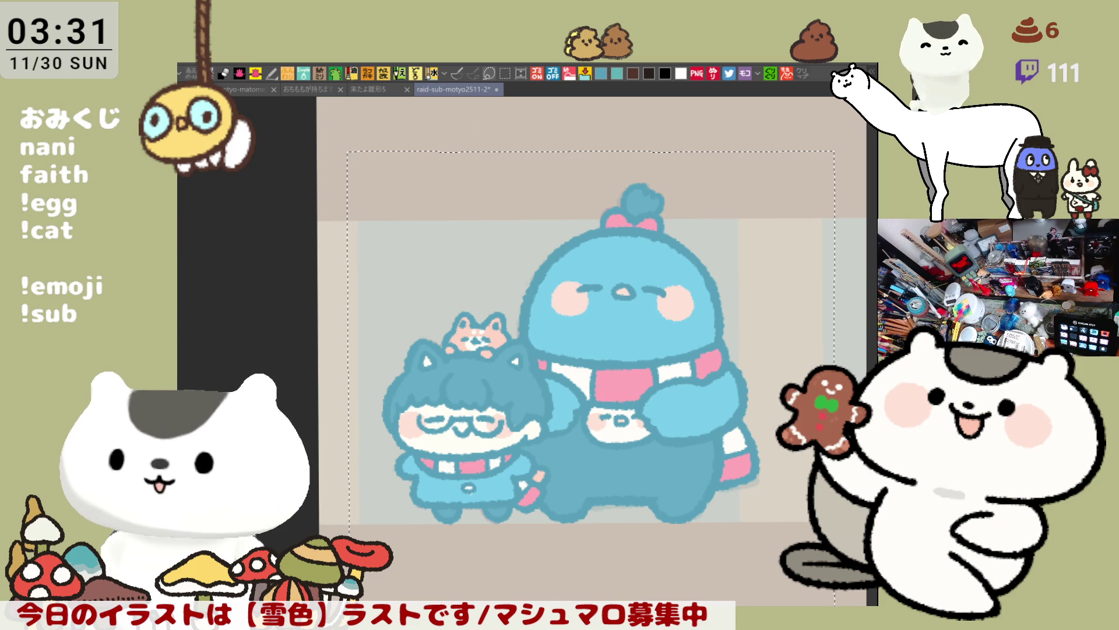
pyautogui.hotkey('ctrl', 'd')
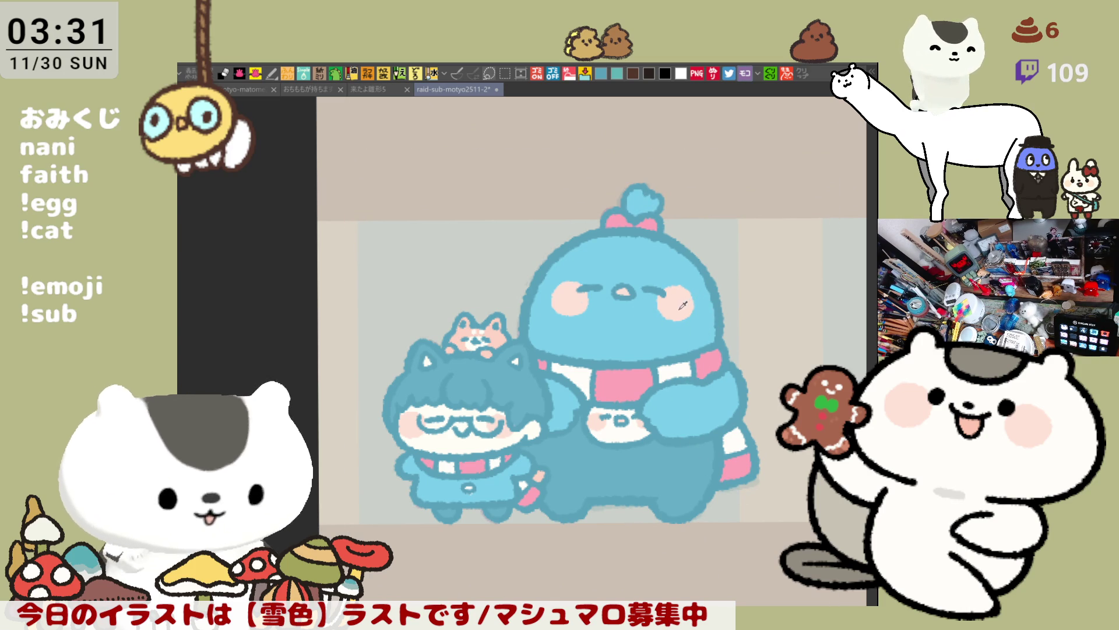
pyautogui.hotkey('ctrl', 'z')
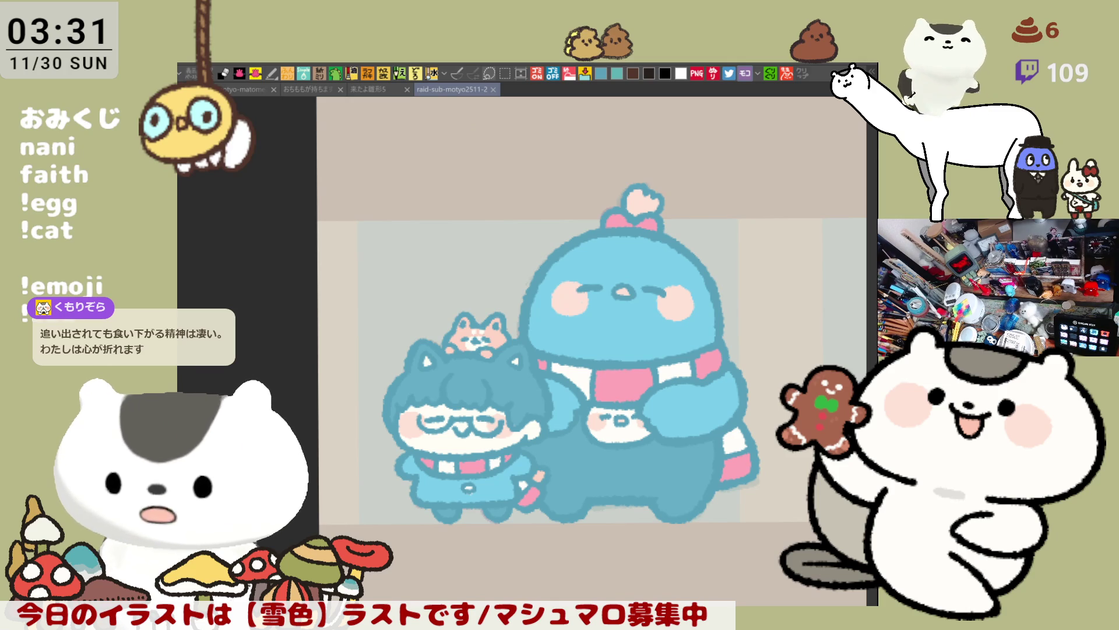
pyautogui.moveTo(548, 365); pyautogui.dragTo(617, 318)
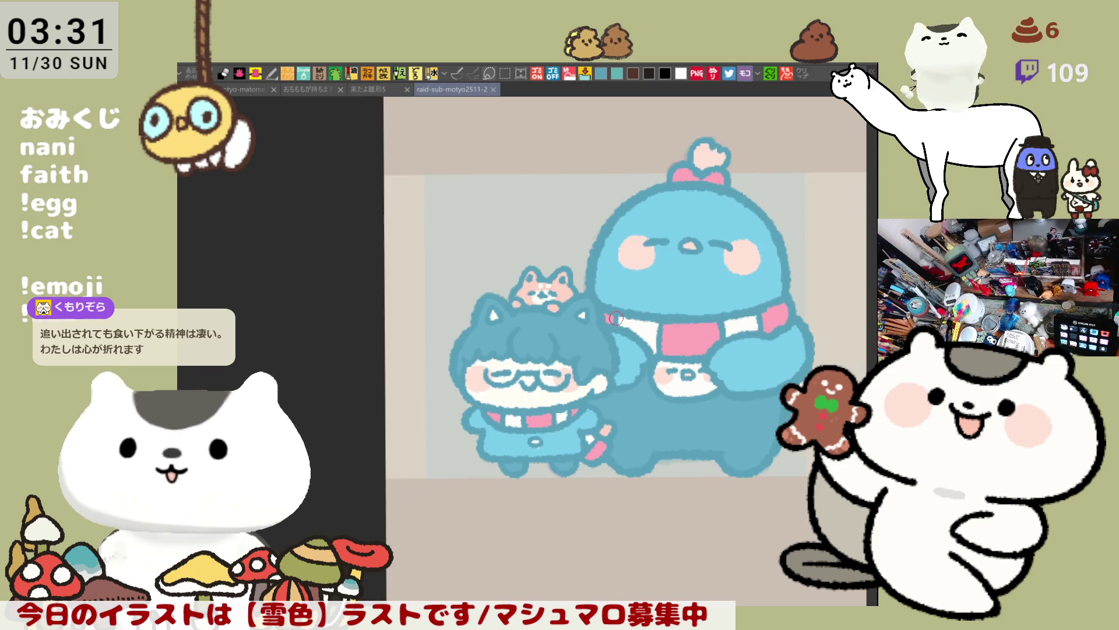
# Dab two light-blue highlights on the glasses character's dark hair and save the file.
pyautogui.scroll(3, 617, 318)
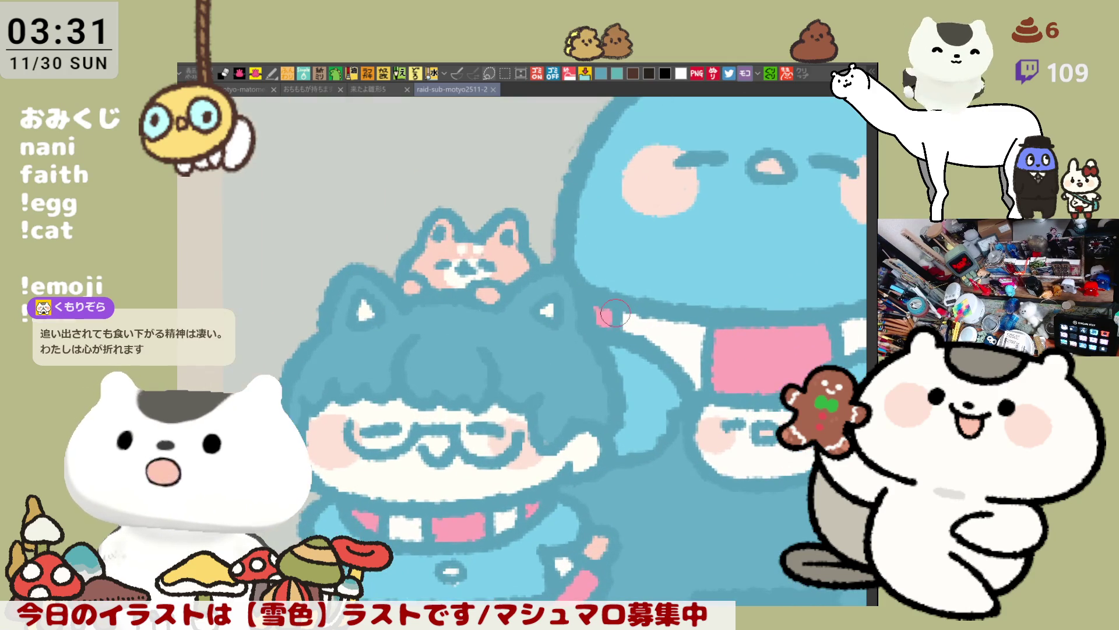
pyautogui.moveTo(495, 361); pyautogui.dragTo(580, 297)
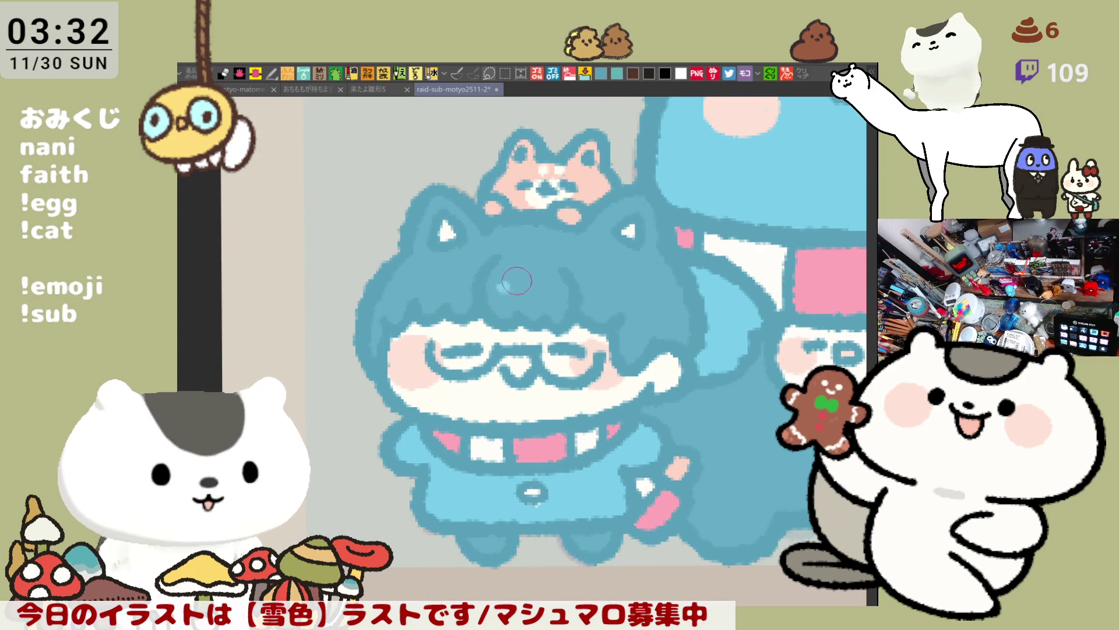
pyautogui.click(525, 288)
pyautogui.click(557, 292)
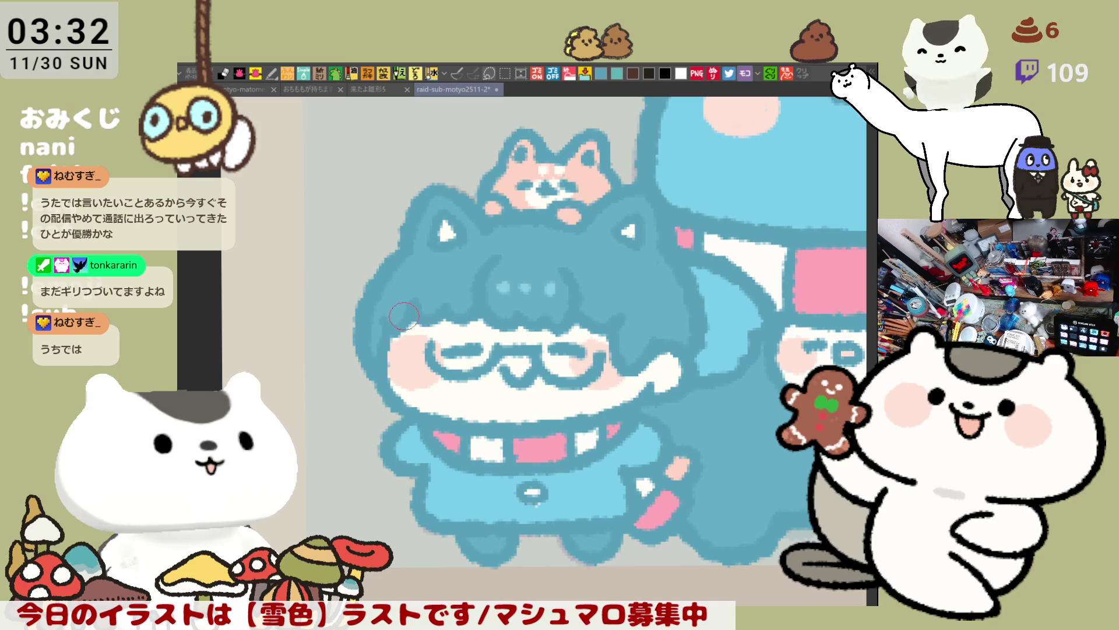
pyautogui.hotkey('ctrl', 's')
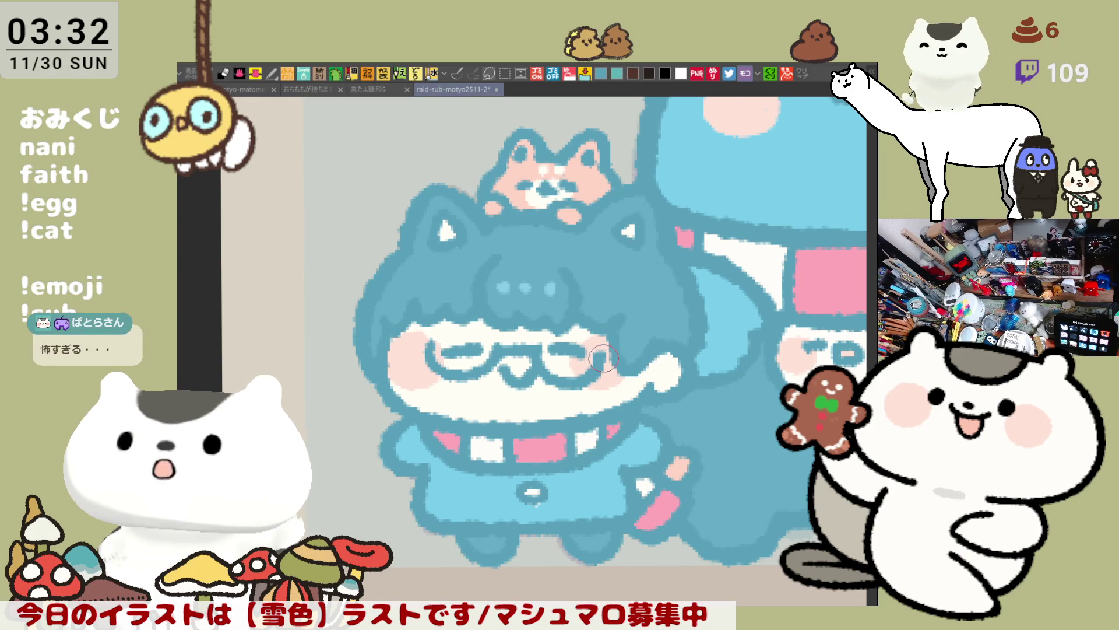
pyautogui.scroll(-6, 604, 358)
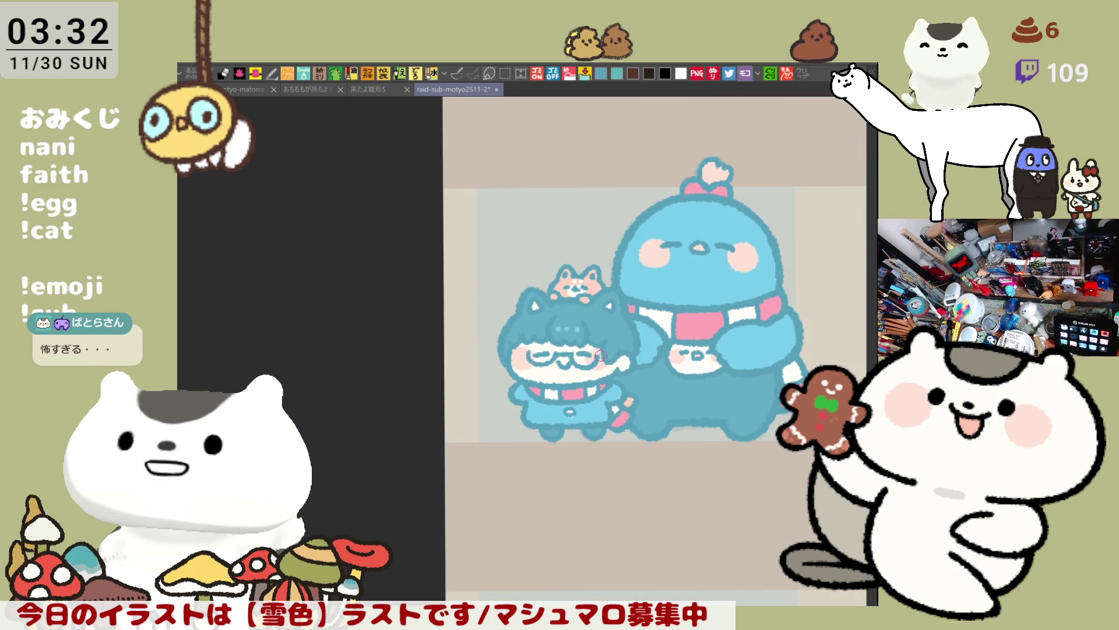
# Redraw the teal outline and pink edge of the heart-shaped head tuft.
pyautogui.scroll(3, 597, 356)
pyautogui.scroll(2, 606, 344)
pyautogui.scroll(4, 551, 408)
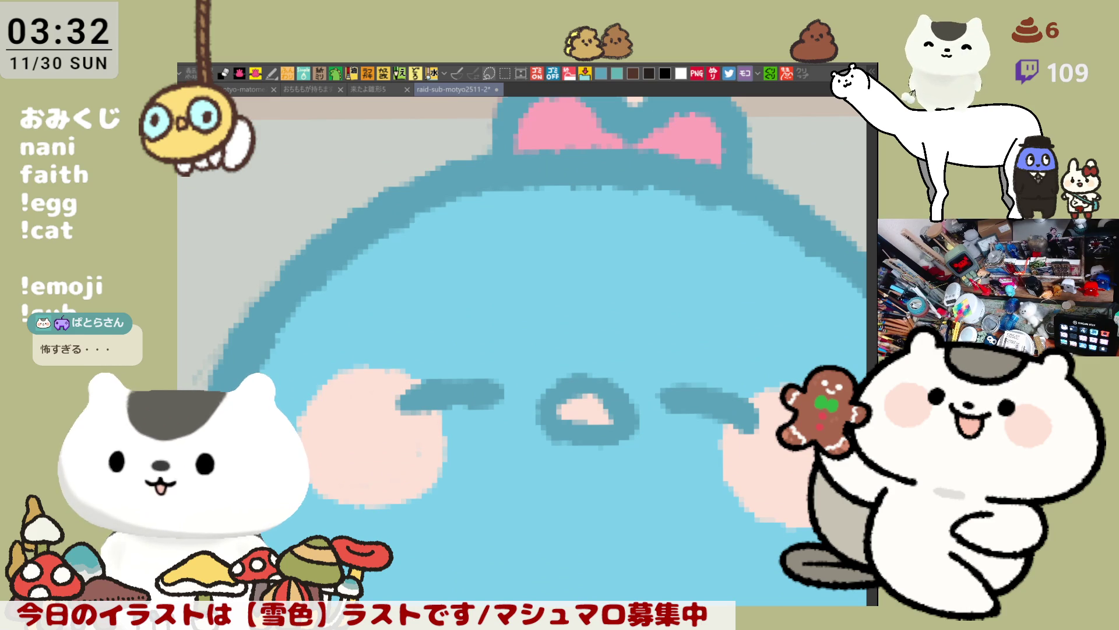
pyautogui.scroll(4, 624, 332)
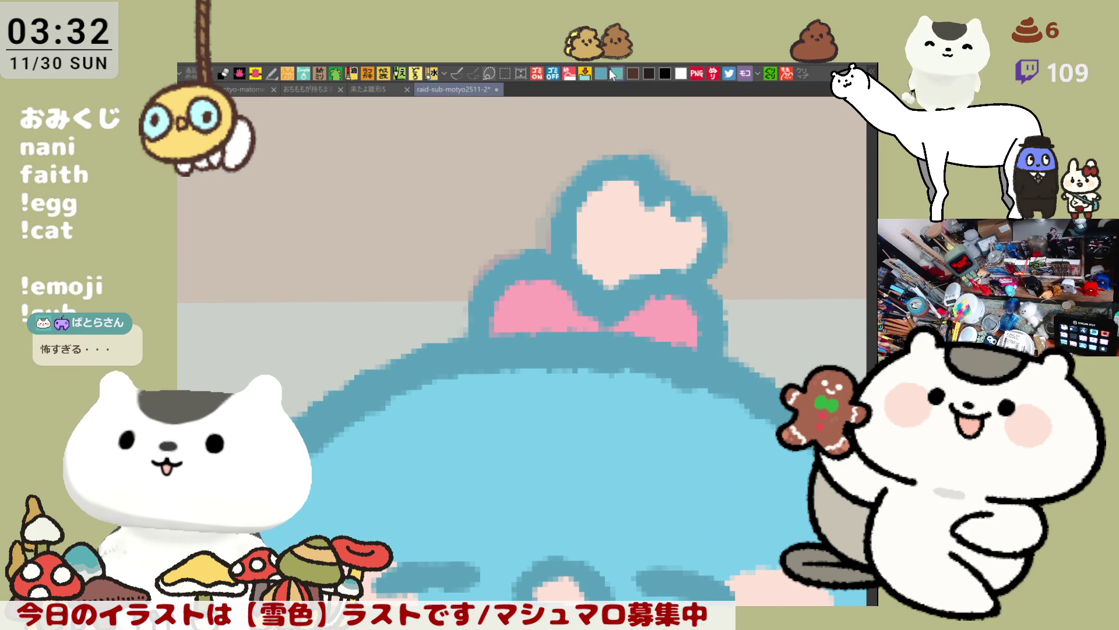
pyautogui.click(601, 72)
pyautogui.moveTo(583, 170); pyautogui.dragTo(545, 239)
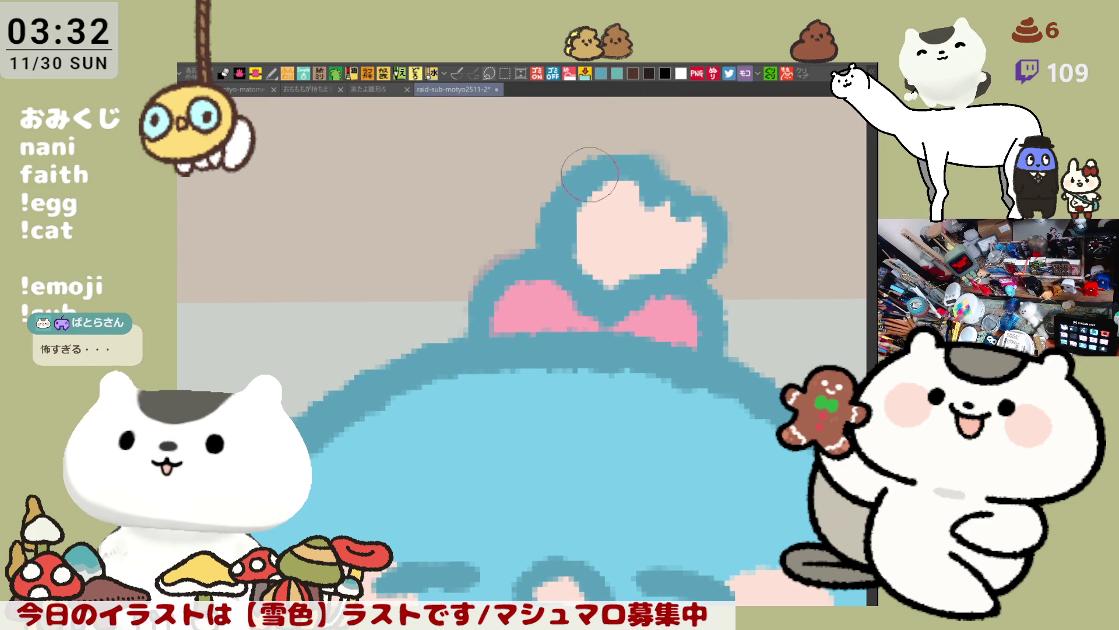
pyautogui.click(591, 240)
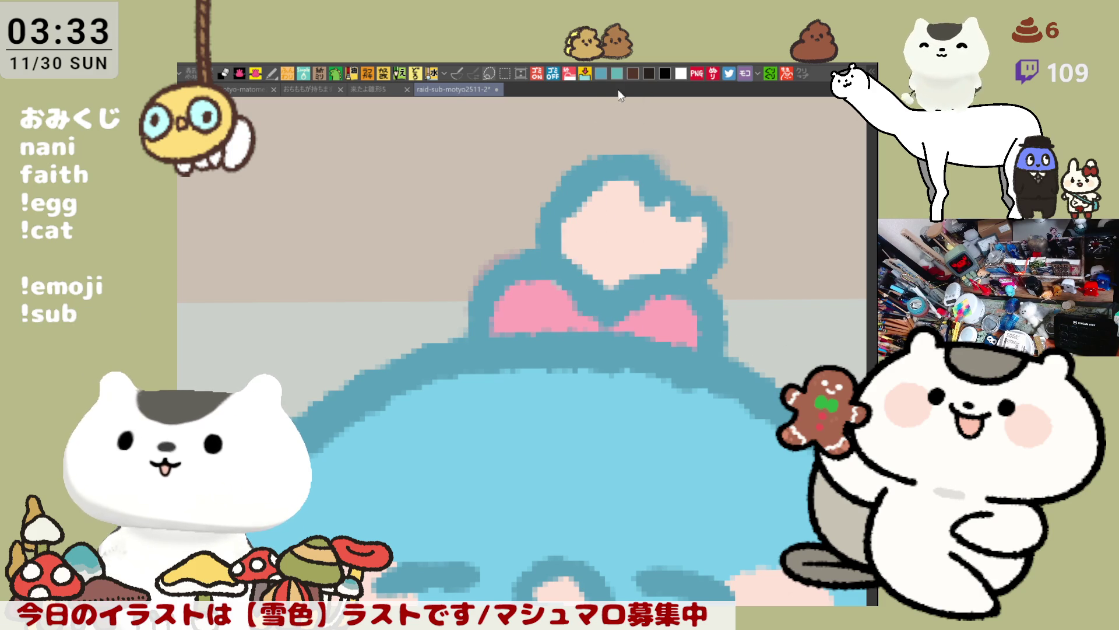
pyautogui.moveTo(569, 203); pyautogui.dragTo(566, 251)
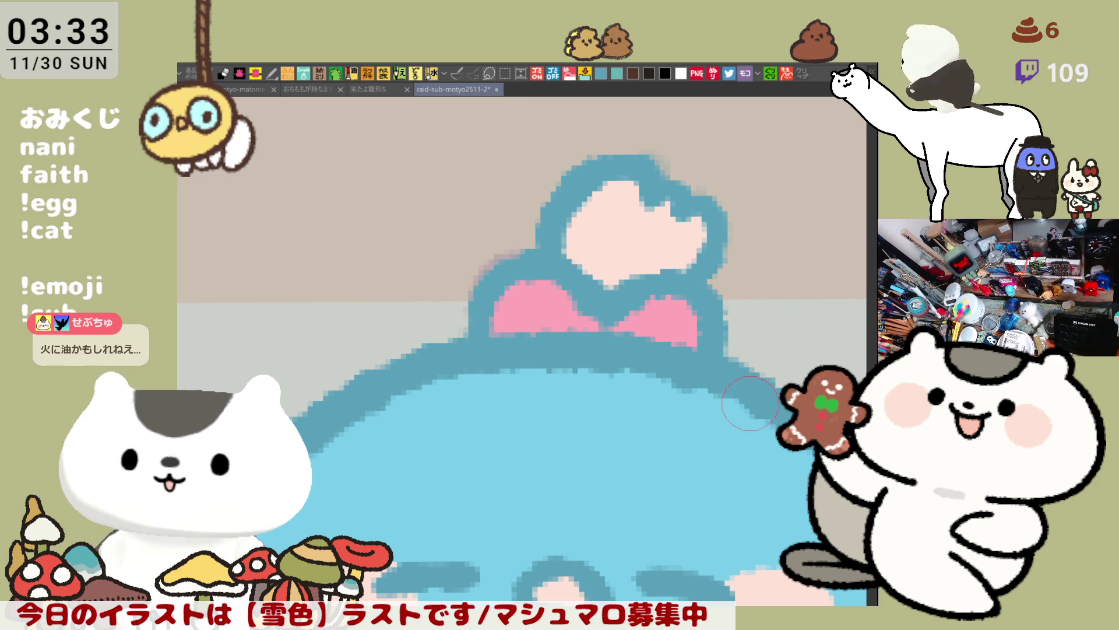
# Repaint and reshape the pink bow's centre knot.
pyautogui.moveTo(642, 319)
pyautogui.mouseDown()
pyautogui.moveTo(604, 323)
pyautogui.moveTo(560, 300)
pyautogui.moveTo(567, 307)
pyautogui.mouseUp()
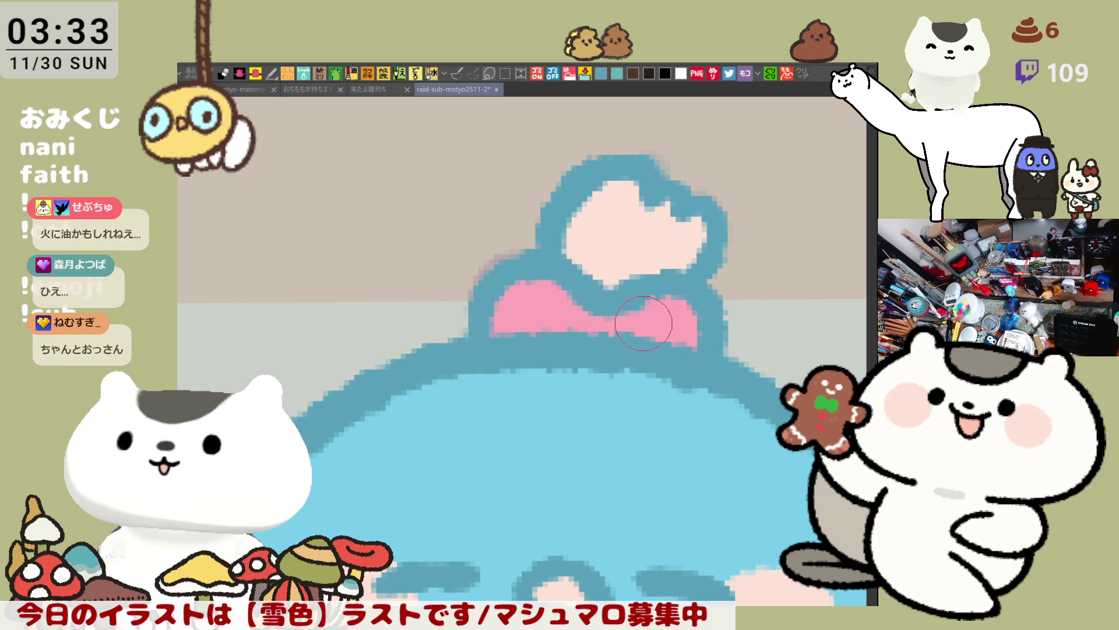
pyautogui.moveTo(656, 305); pyautogui.dragTo(616, 314)
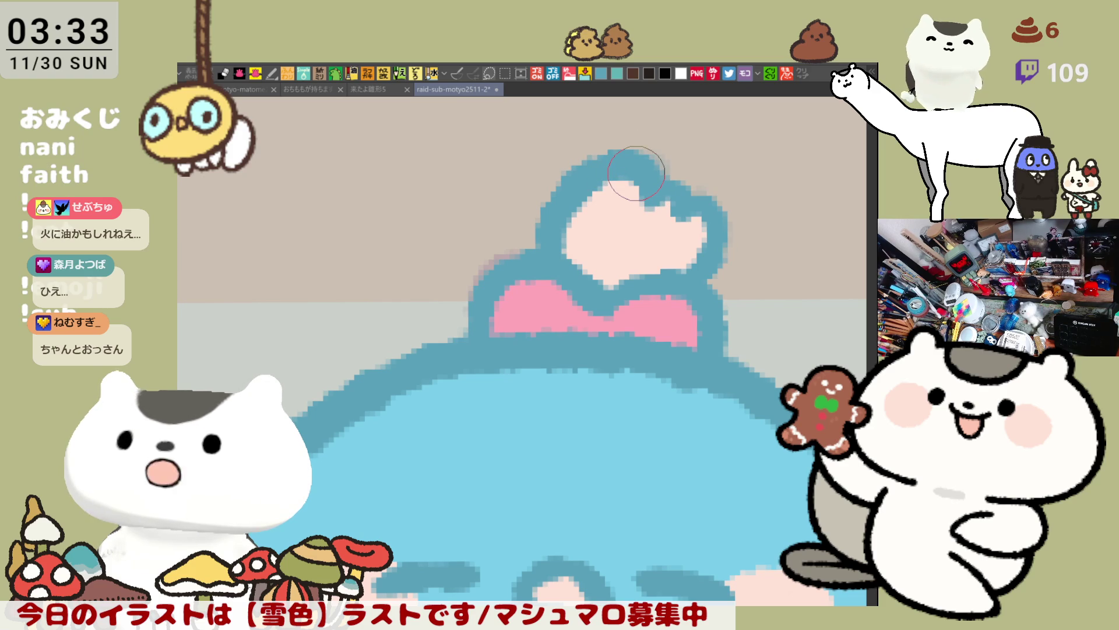
pyautogui.scroll(-2, 636, 173)
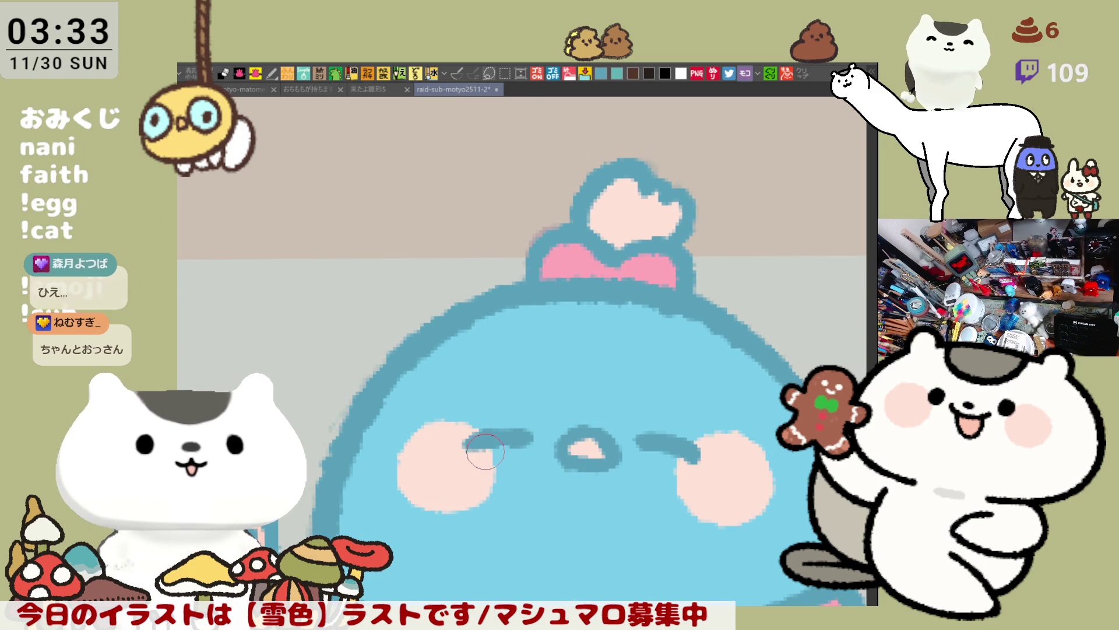
pyautogui.scroll(-5, 485, 451)
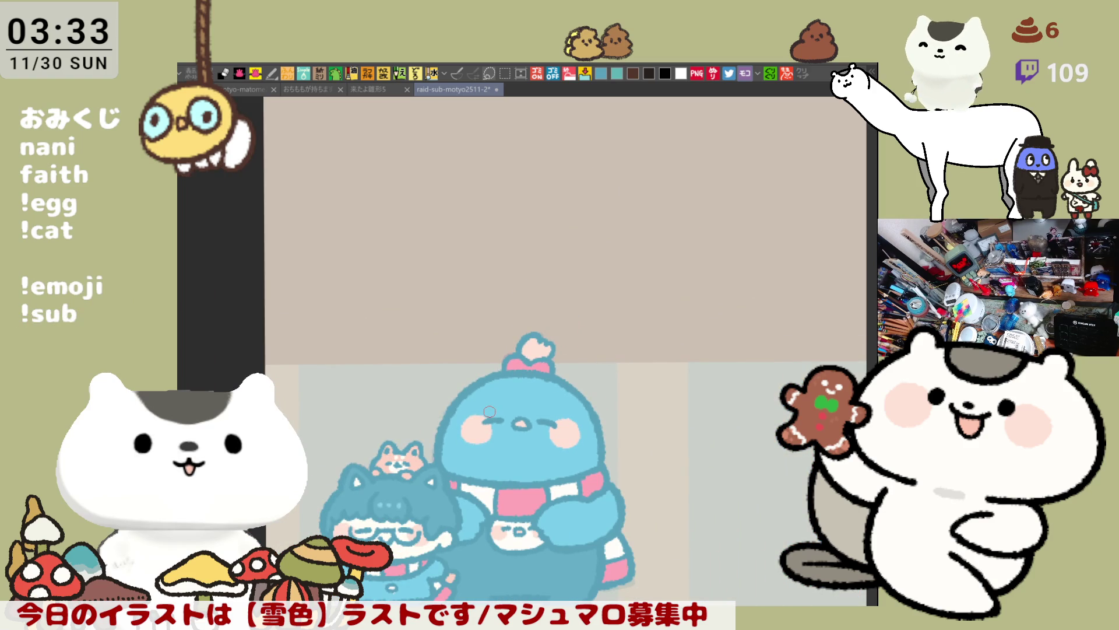
# Return to the character group document and paint white snow dots beside the head.
pyautogui.click(299, 89)
pyautogui.click(228, 88)
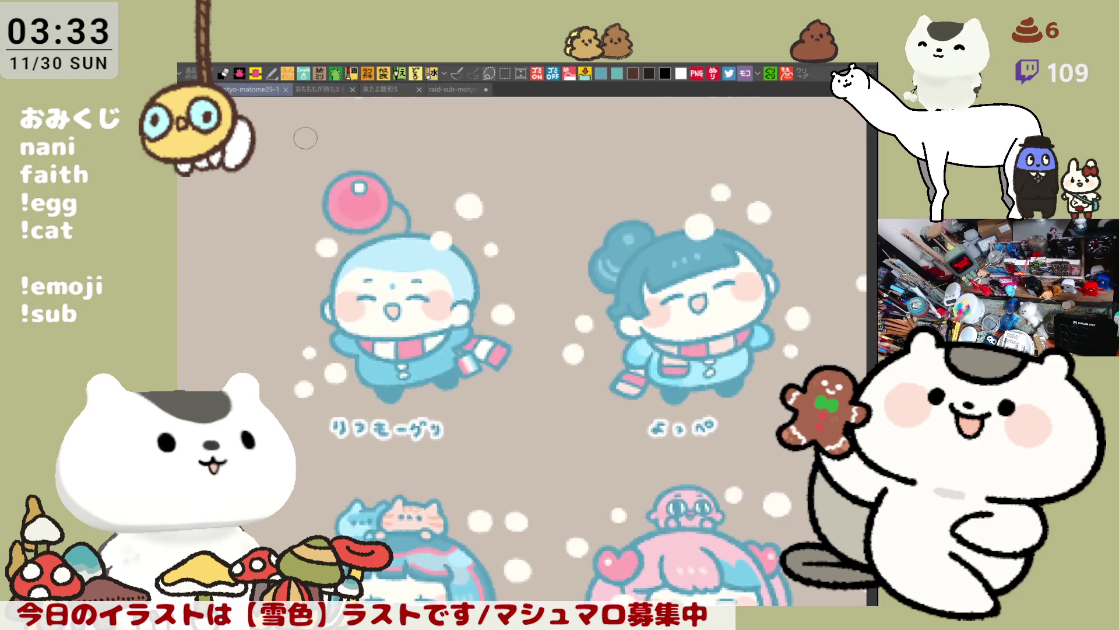
pyautogui.click(456, 89)
pyautogui.moveTo(664, 460); pyautogui.dragTo(690, 362)
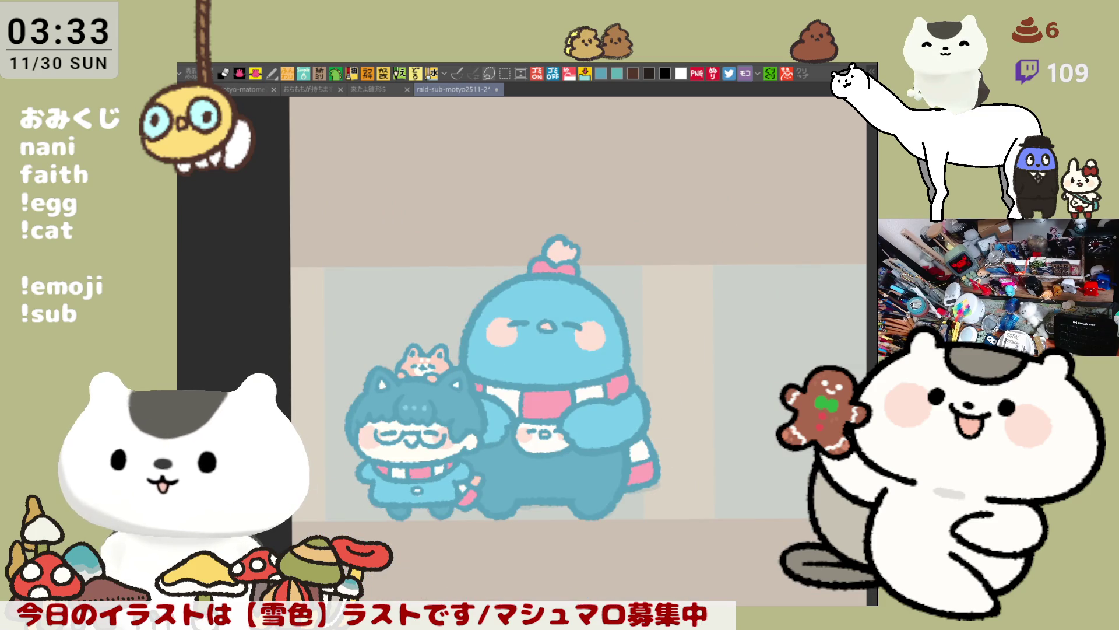
pyautogui.scroll(5, 741, 219)
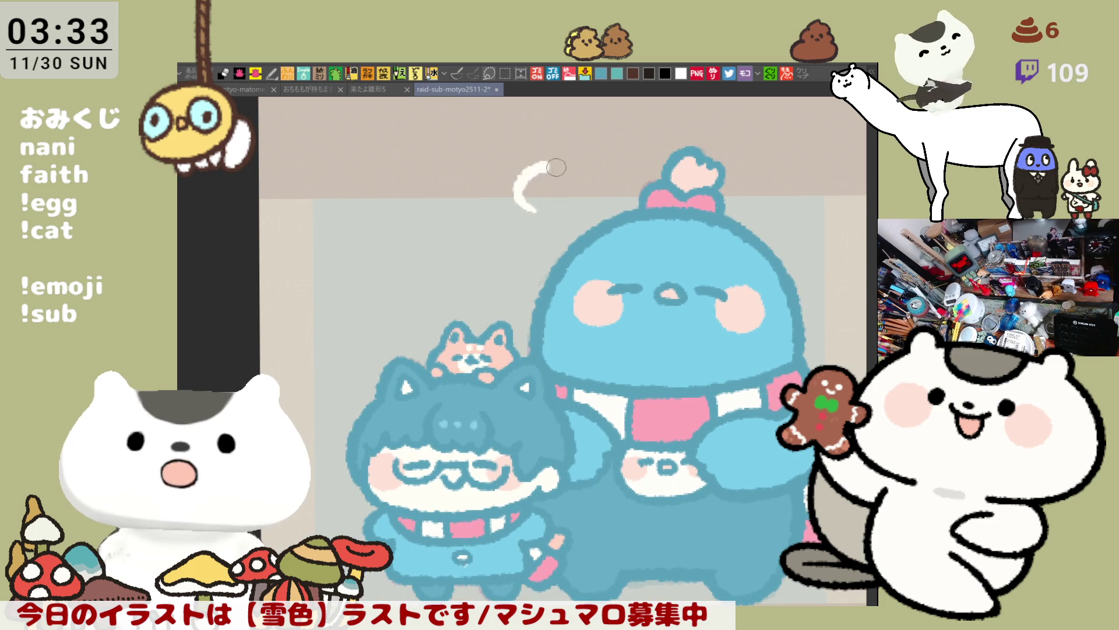
pyautogui.moveTo(548, 206); pyautogui.dragTo(548, 188)
pyautogui.moveTo(462, 275)
pyautogui.mouseDown()
pyautogui.moveTo(475, 257)
pyautogui.moveTo(468, 268)
pyautogui.moveTo(480, 270)
pyautogui.mouseUp()
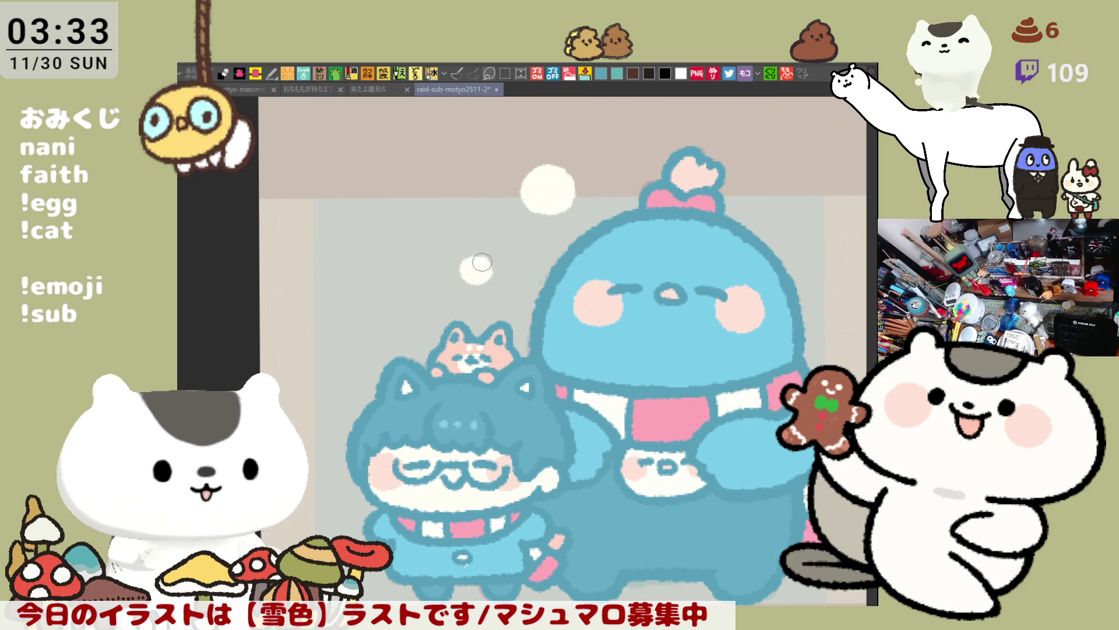
# Add white snow dots right of the head, repainting the misshapen one higher up.
pyautogui.moveTo(480, 261); pyautogui.dragTo(477, 253)
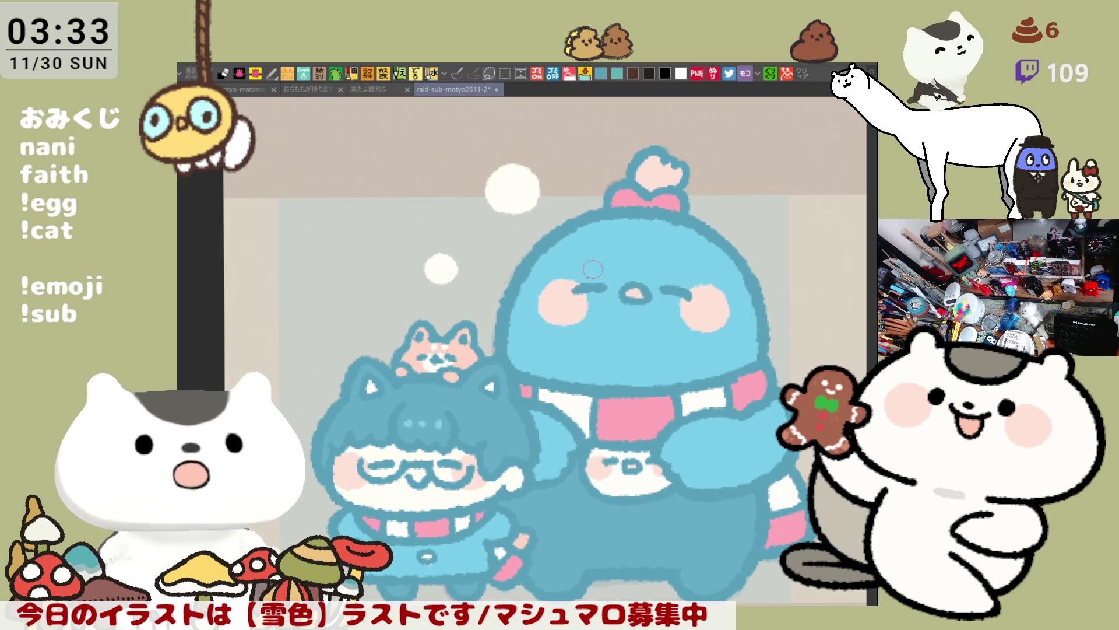
pyautogui.moveTo(544, 260); pyautogui.dragTo(400, 235)
pyautogui.moveTo(605, 238)
pyautogui.mouseDown()
pyautogui.moveTo(610, 249)
pyautogui.moveTo(591, 225)
pyautogui.moveTo(596, 232)
pyautogui.mouseUp()
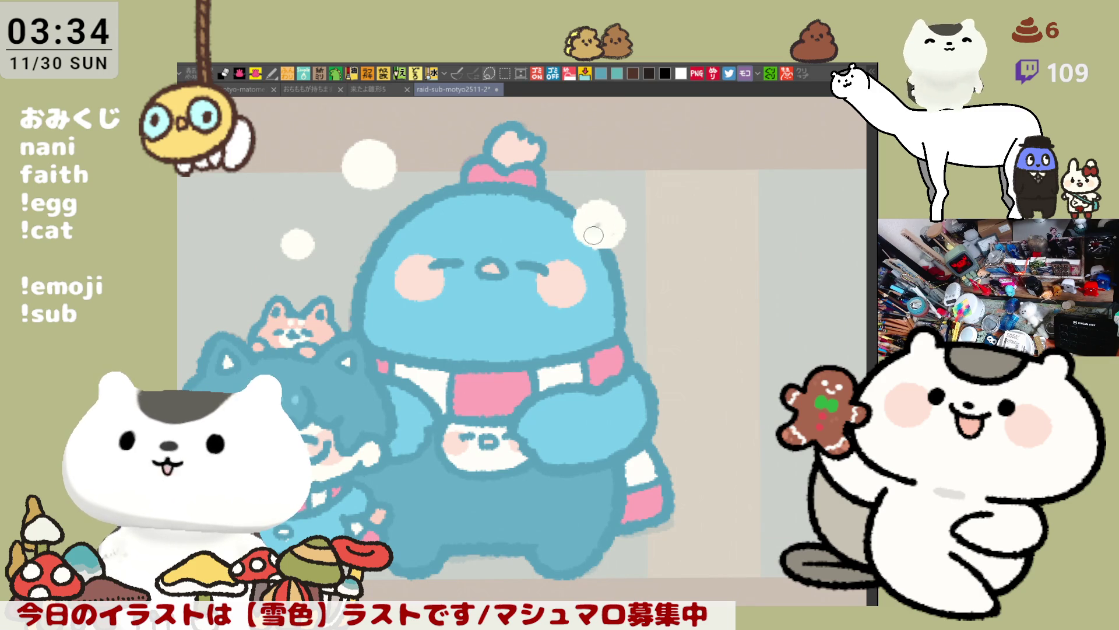
pyautogui.moveTo(670, 278); pyautogui.dragTo(667, 270)
pyautogui.hotkey('ctrl', 'z')
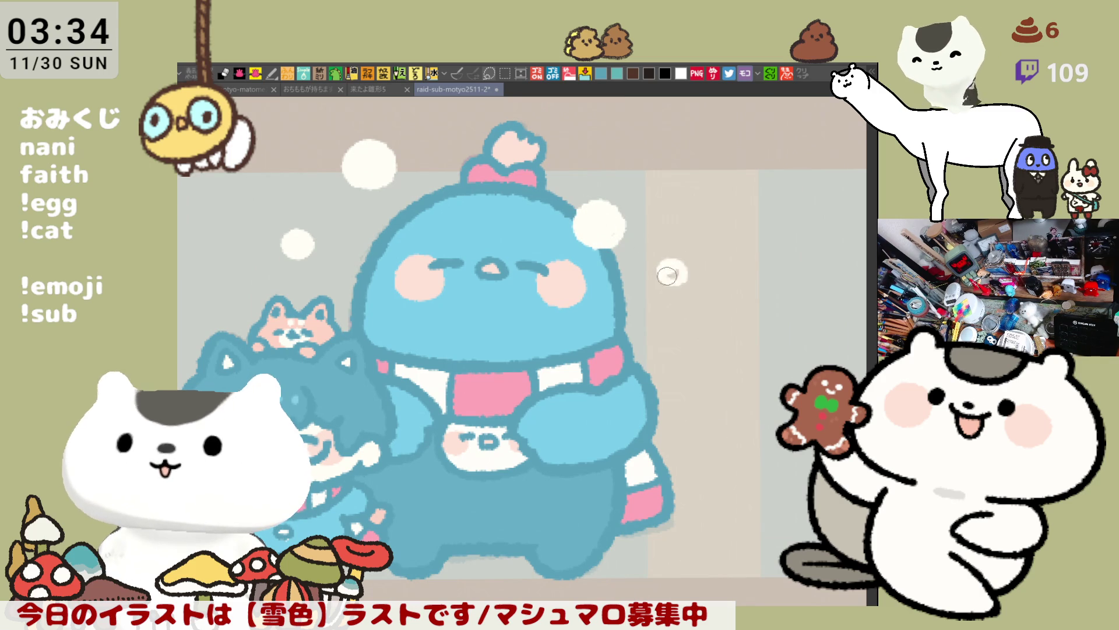
pyautogui.click(654, 187)
pyautogui.moveTo(653, 187); pyautogui.dragTo(661, 187)
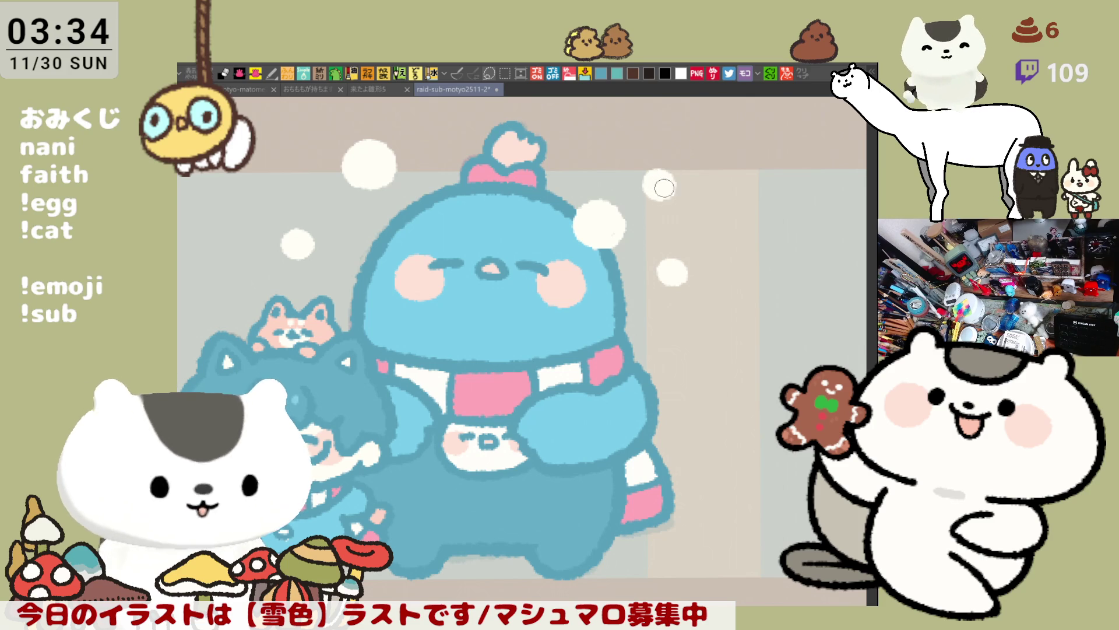
# Paint snow dots on the left and fill the hollow bubbles solid white.
pyautogui.scroll(-3, 656, 256)
pyautogui.hscroll(2, 653, 326)
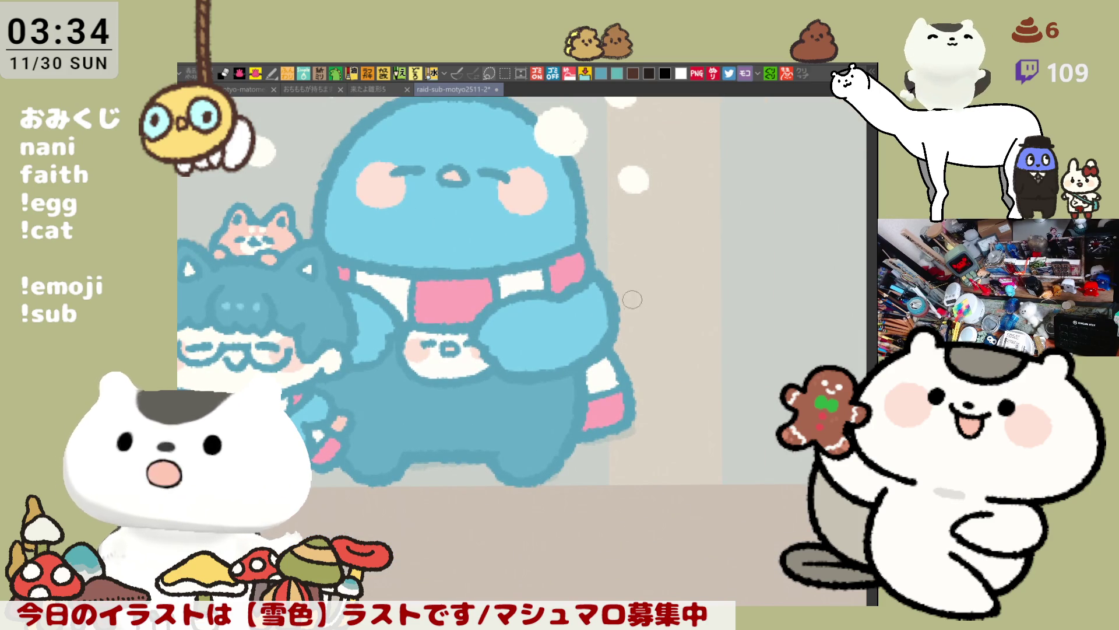
pyautogui.scroll(3, 633, 303)
pyautogui.hscroll(-4, 525, 251)
pyautogui.moveTo(394, 213)
pyautogui.mouseDown()
pyautogui.moveTo(411, 195)
pyautogui.moveTo(399, 207)
pyautogui.moveTo(408, 199)
pyautogui.moveTo(431, 220)
pyautogui.moveTo(457, 211)
pyautogui.mouseUp()
pyautogui.hotkey('ctrl', 'z')
pyautogui.moveTo(427, 221)
pyautogui.mouseDown()
pyautogui.moveTo(438, 207)
pyautogui.moveTo(446, 219)
pyautogui.mouseUp()
pyautogui.moveTo(386, 303); pyautogui.dragTo(400, 298)
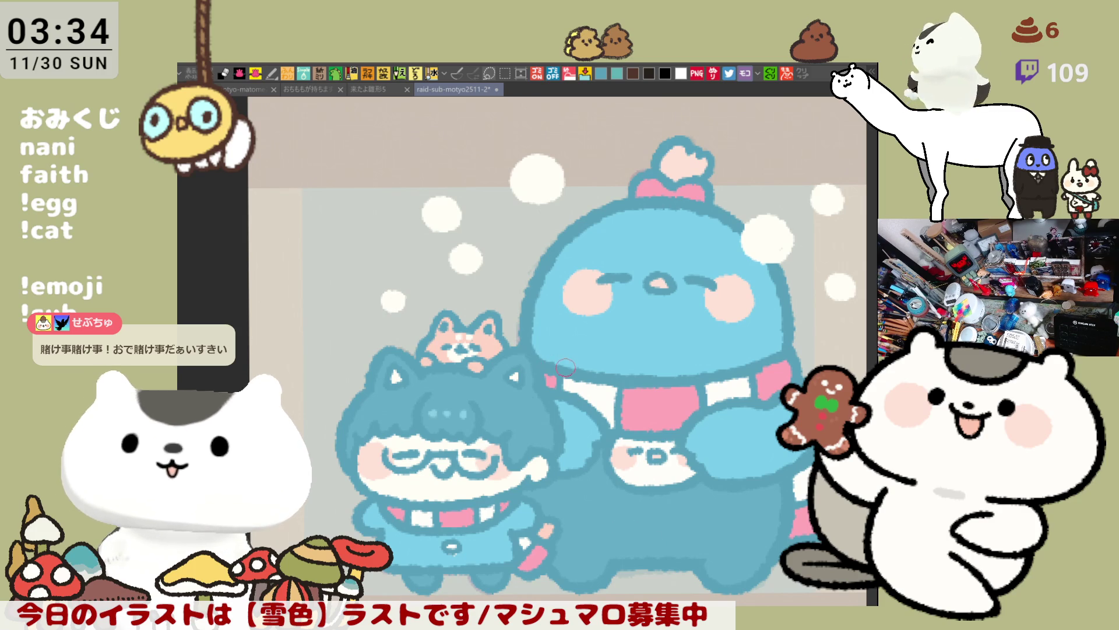
# Add a small white ring on the right, undo its fill, and save the illustration.
pyautogui.moveTo(612, 394); pyautogui.dragTo(495, 297)
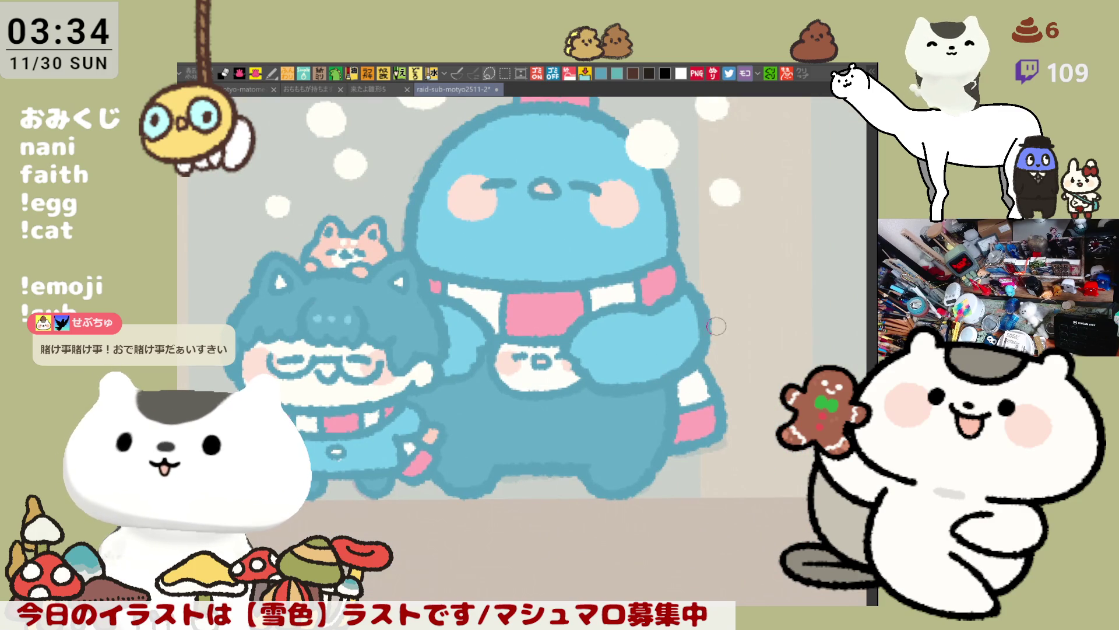
pyautogui.moveTo(706, 336); pyautogui.dragTo(696, 331)
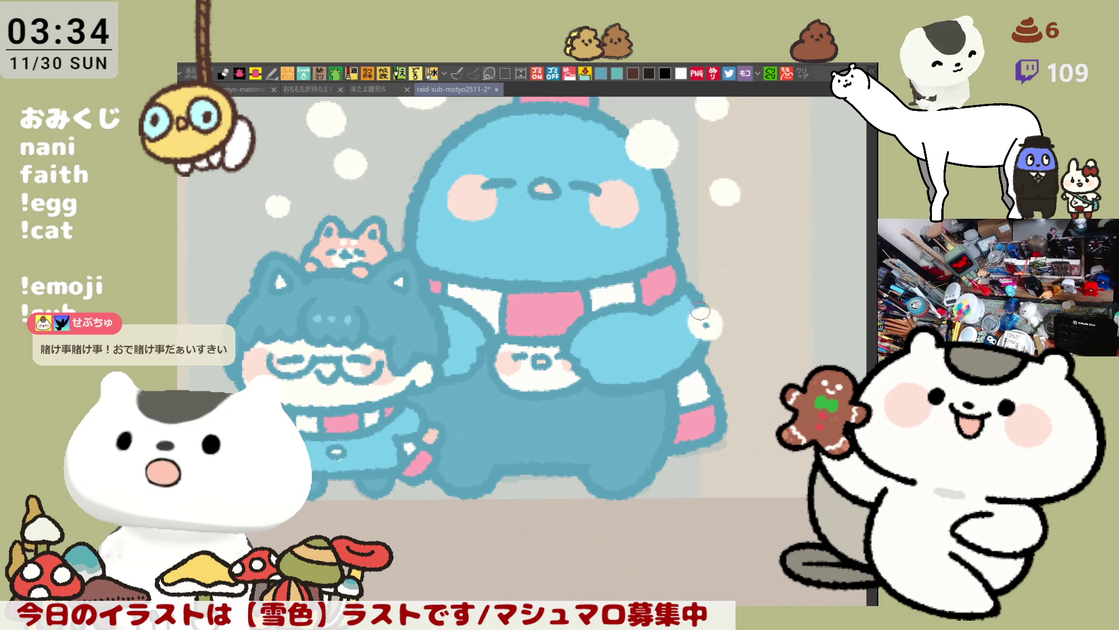
pyautogui.hotkey('ctrl', 'z')
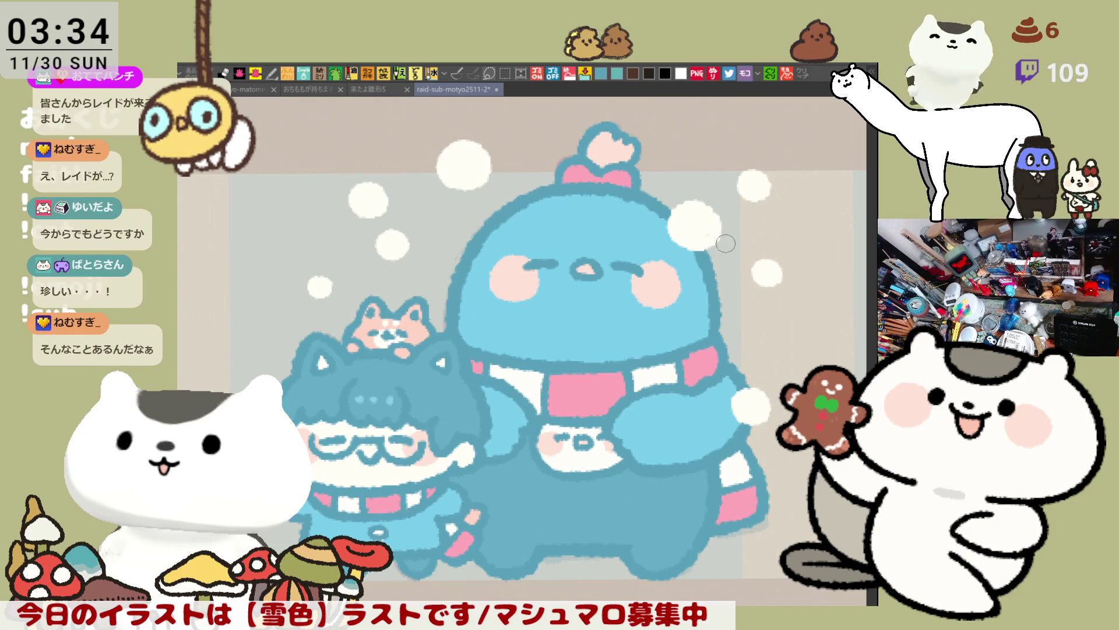
pyautogui.scroll(2, 725, 246)
pyautogui.scroll(-3, 733, 393)
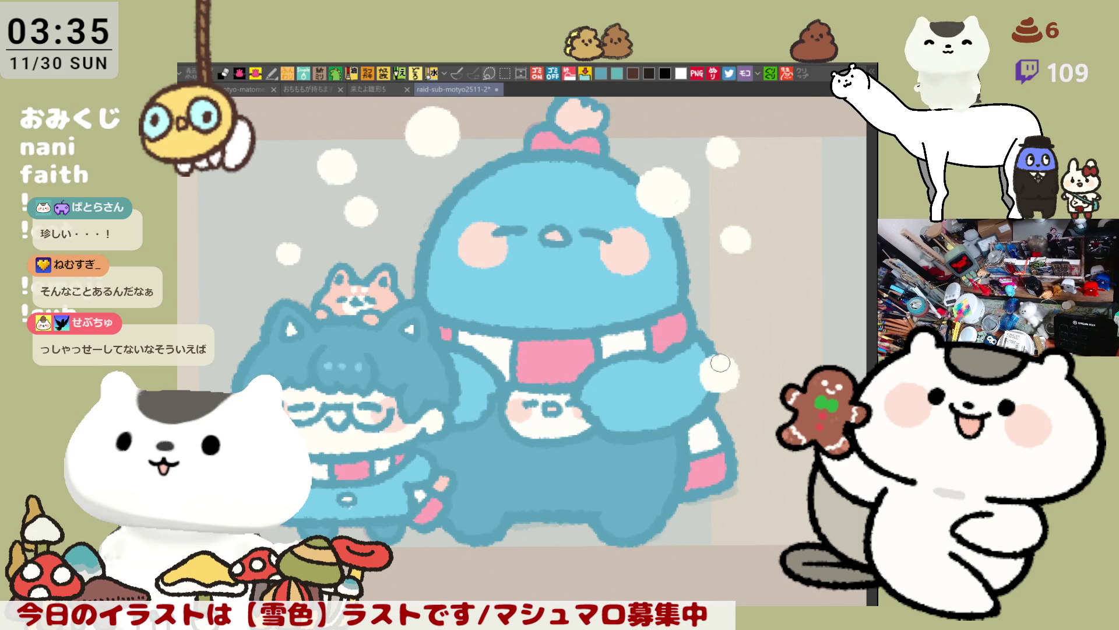
pyautogui.hotkey('ctrl', 's')
# Paint a white ring above the character and fill it solid white.
pyautogui.scroll(-4, 625, 367)
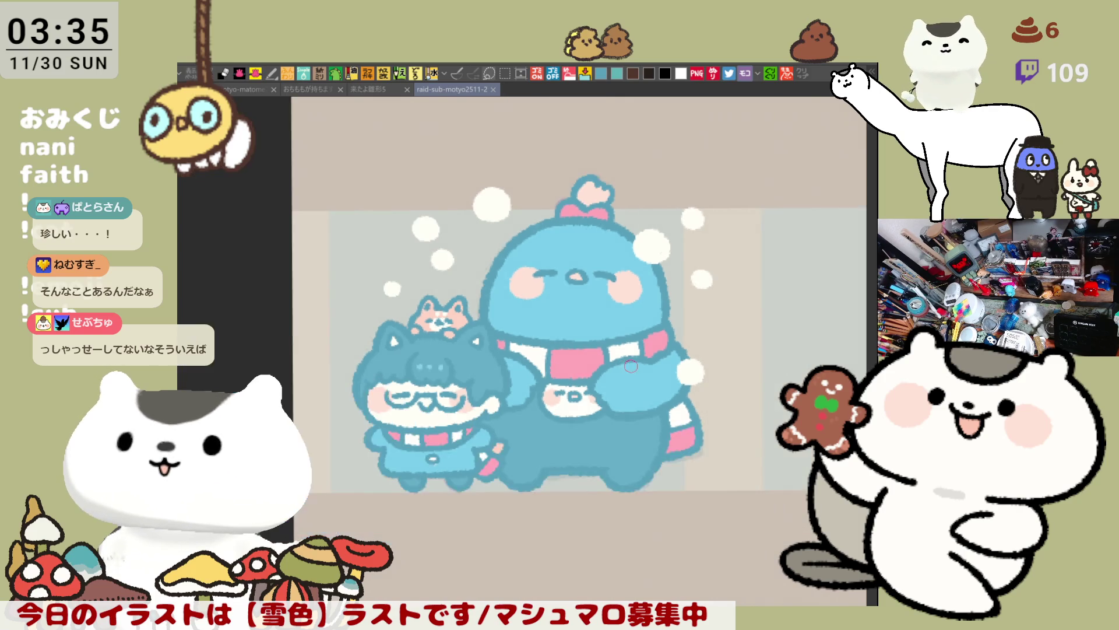
pyautogui.scroll(2, 631, 365)
pyautogui.scroll(2, 631, 366)
pyautogui.moveTo(630, 365); pyautogui.dragTo(681, 482)
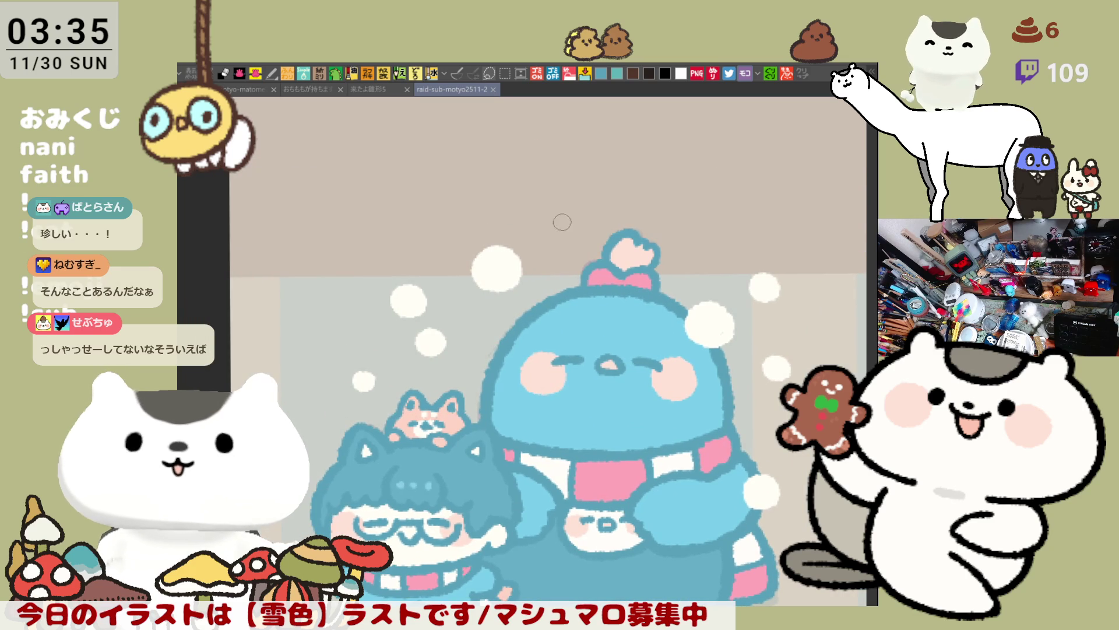
pyautogui.moveTo(528, 186)
pyautogui.mouseDown()
pyautogui.moveTo(531, 175)
pyautogui.moveTo(569, 177)
pyautogui.moveTo(528, 192)
pyautogui.moveTo(554, 175)
pyautogui.moveTo(556, 186)
pyautogui.mouseUp()
pyautogui.moveTo(583, 443); pyautogui.dragTo(519, 419)
pyautogui.moveTo(614, 545)
pyautogui.mouseDown()
pyautogui.moveTo(609, 469)
pyautogui.moveTo(610, 485)
pyautogui.moveTo(630, 478)
pyautogui.moveTo(618, 473)
pyautogui.mouseUp()
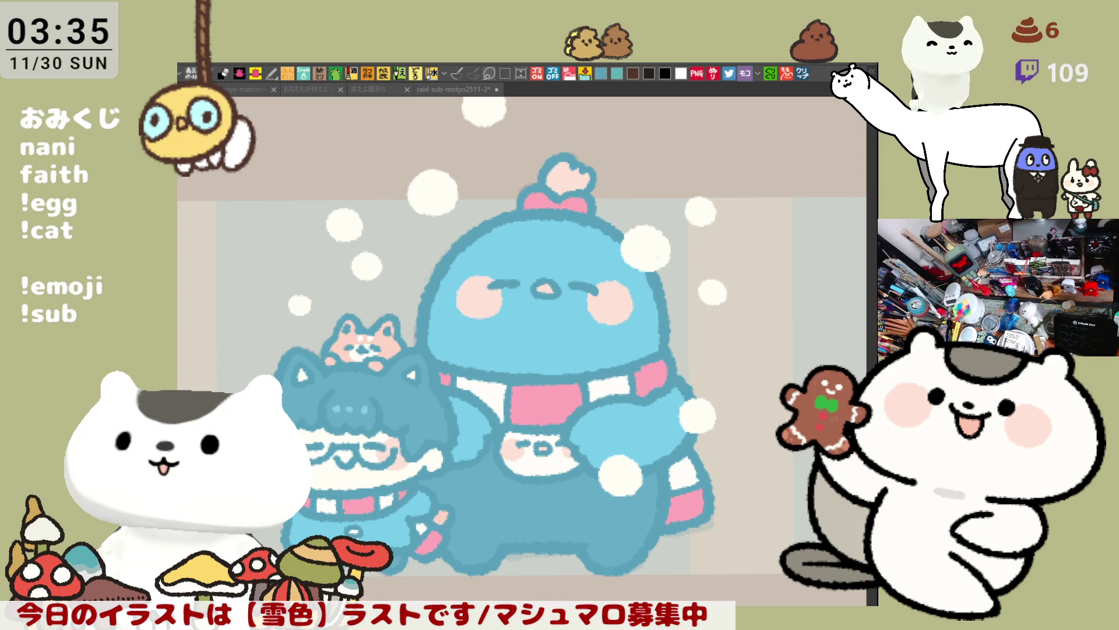
pyautogui.moveTo(611, 553)
pyautogui.mouseDown()
pyautogui.moveTo(612, 449)
pyautogui.moveTo(653, 303)
pyautogui.mouseUp()
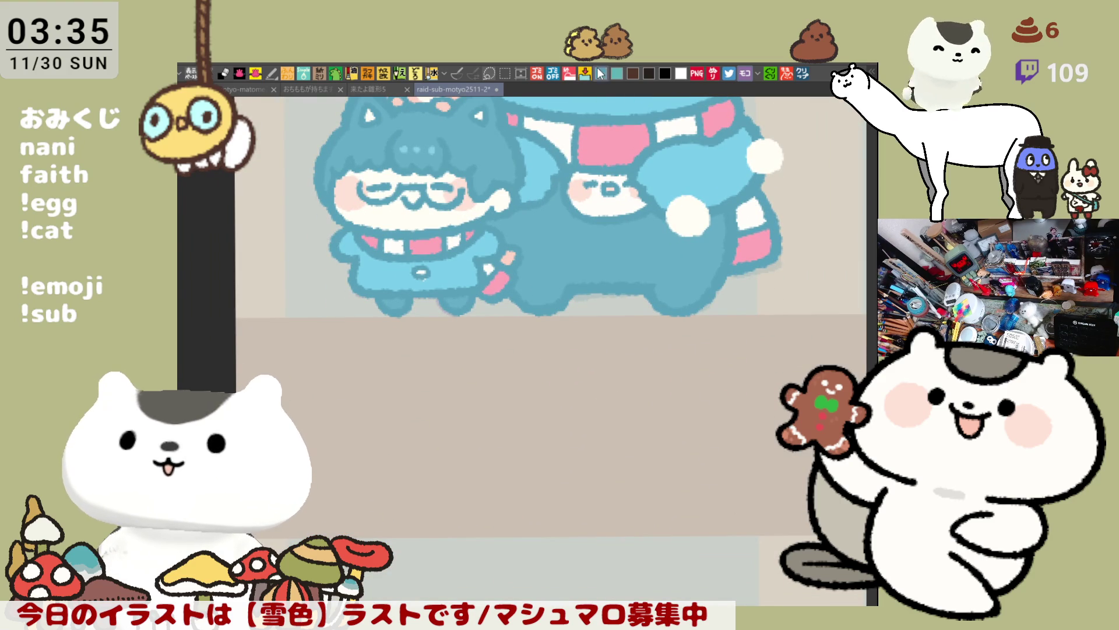
# Hand-letter the name below the character, redrawing the wrong final letter.
pyautogui.moveTo(427, 368)
pyautogui.mouseDown()
pyautogui.moveTo(461, 370)
pyautogui.moveTo(450, 401)
pyautogui.moveTo(495, 373)
pyautogui.moveTo(503, 398)
pyautogui.moveTo(551, 382)
pyautogui.moveTo(553, 402)
pyautogui.mouseUp()
pyautogui.moveTo(601, 359)
pyautogui.mouseDown()
pyautogui.moveTo(591, 399)
pyautogui.moveTo(612, 374)
pyautogui.moveTo(582, 399)
pyautogui.moveTo(609, 400)
pyautogui.mouseUp()
pyautogui.hotkey('ctrl', 'z')
pyautogui.moveTo(682, 348)
pyautogui.mouseDown()
pyautogui.moveTo(549, 335)
pyautogui.moveTo(581, 329)
pyautogui.moveTo(564, 326)
pyautogui.mouseUp()
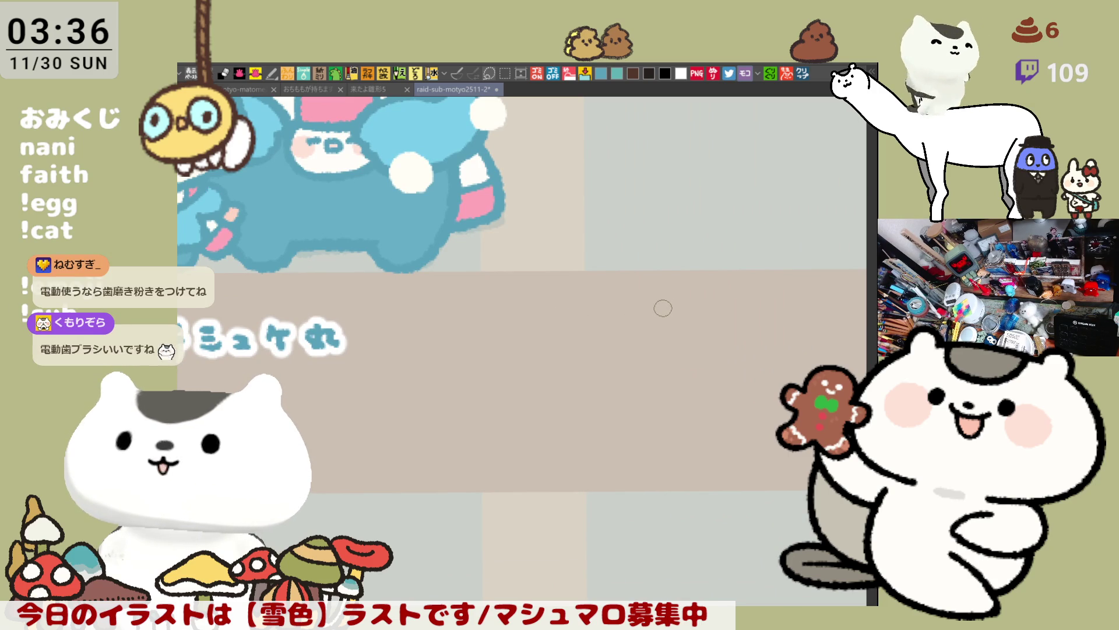
# Move to blank canvas and draw the first stroke of a new name, then undo it.
pyautogui.moveTo(664, 308); pyautogui.dragTo(465, 292)
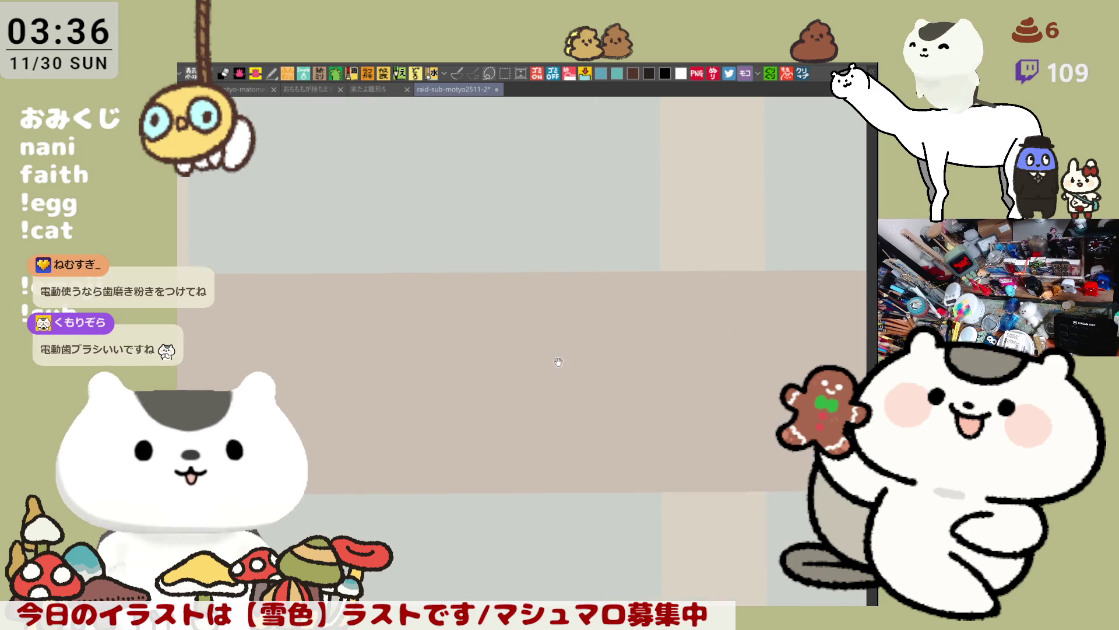
pyautogui.moveTo(558, 338); pyautogui.dragTo(539, 280)
pyautogui.moveTo(696, 282); pyautogui.dragTo(590, 217)
pyautogui.moveTo(413, 205)
pyautogui.mouseDown()
pyautogui.moveTo(445, 205)
pyautogui.moveTo(444, 235)
pyautogui.moveTo(493, 219)
pyautogui.moveTo(491, 205)
pyautogui.moveTo(489, 231)
pyautogui.moveTo(547, 219)
pyautogui.moveTo(534, 230)
pyautogui.moveTo(630, 202)
pyautogui.moveTo(609, 228)
pyautogui.mouseUp()
pyautogui.hotkey('ctrl', 'z')
pyautogui.hotkey('ctrl', 'z')
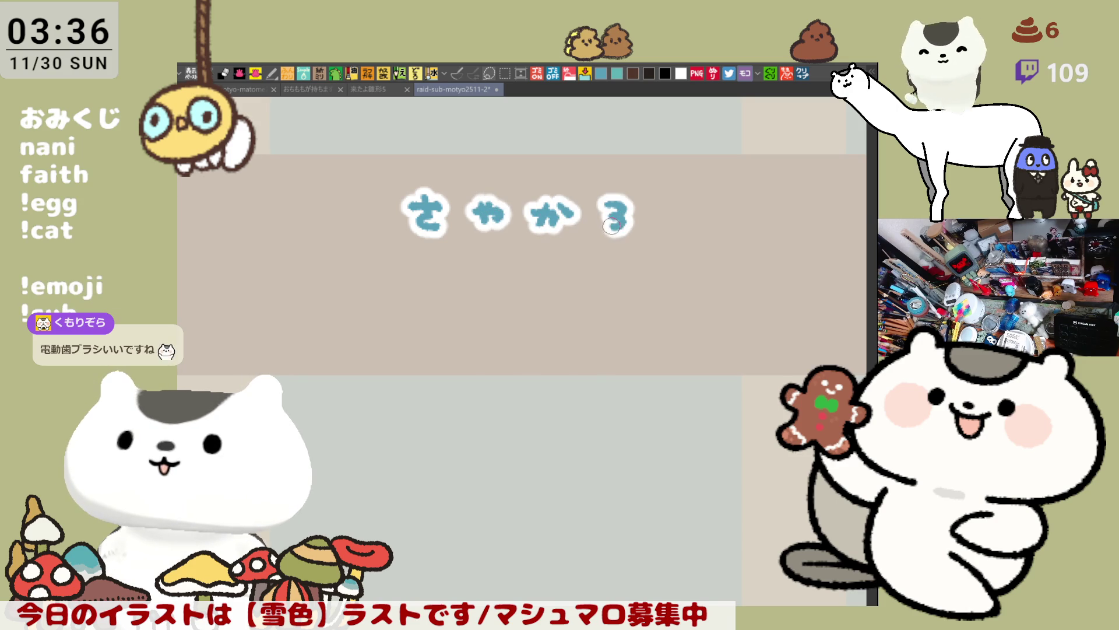
# Finish the second name's last letter, then start the third name on fresh blank canvas.
pyautogui.moveTo(702, 243)
pyautogui.mouseDown()
pyautogui.moveTo(516, 236)
pyautogui.moveTo(515, 268)
pyautogui.mouseUp()
pyautogui.moveTo(582, 288); pyautogui.dragTo(520, 280)
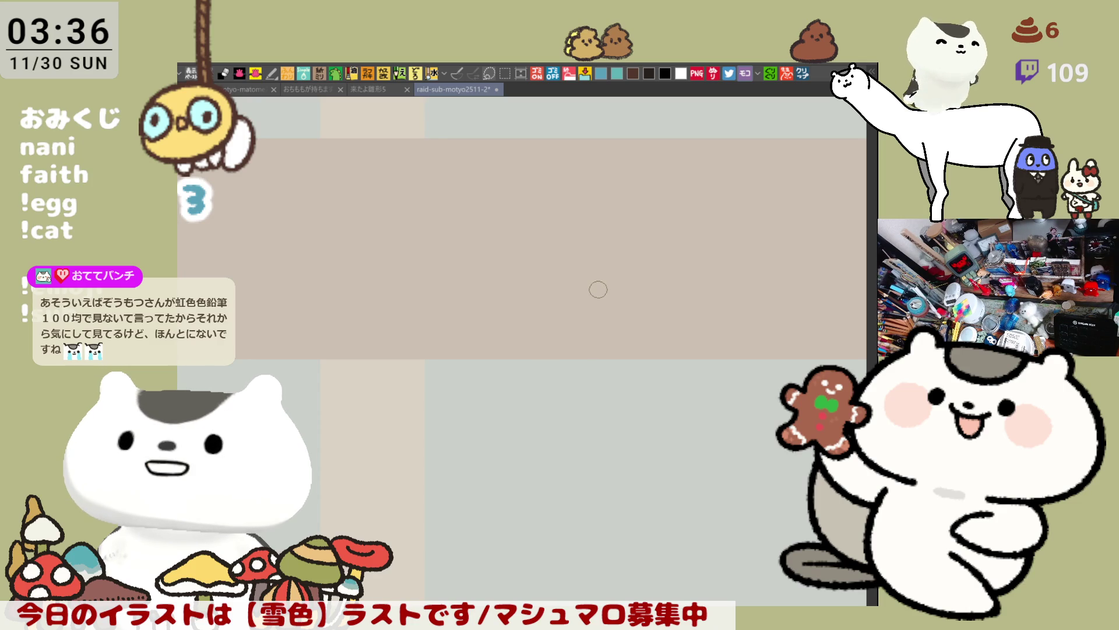
pyautogui.hscroll(3, 578, 262)
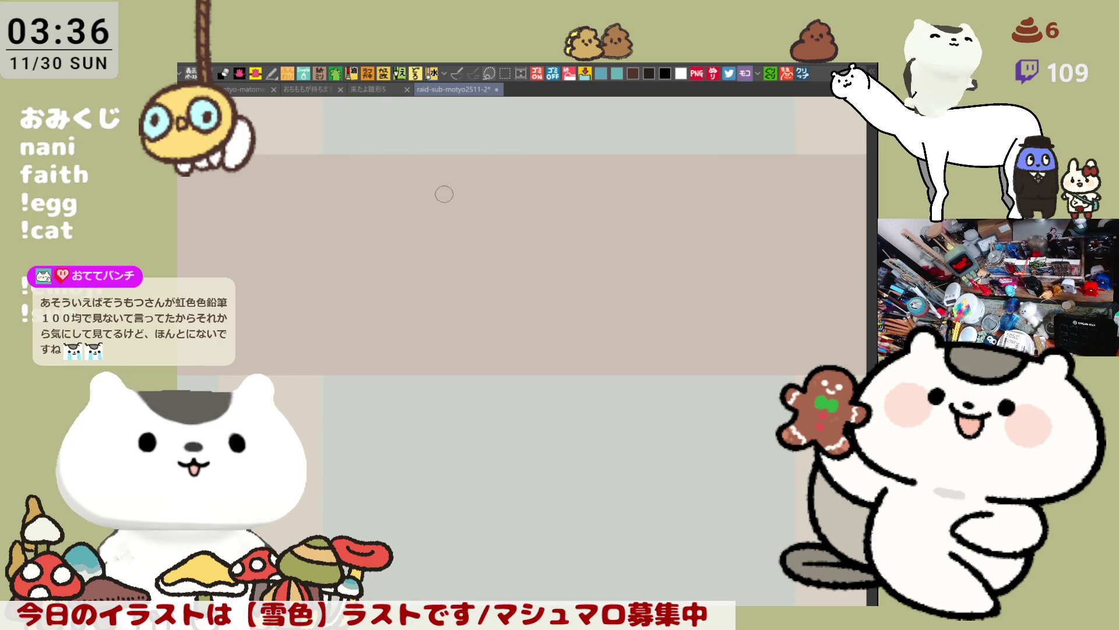
pyautogui.moveTo(470, 207)
pyautogui.mouseDown()
pyautogui.moveTo(461, 210)
pyautogui.moveTo(496, 220)
pyautogui.moveTo(545, 207)
pyautogui.moveTo(526, 239)
pyautogui.moveTo(531, 227)
pyautogui.mouseUp()
pyautogui.hotkey('ctrl', 'z')
pyautogui.hotkey('ctrl', 'z')
pyautogui.hotkey('ctrl', 'z')
pyautogui.hotkey('ctrl', 'z')
pyautogui.hotkey('ctrl', 'z')
pyautogui.hotkey('ctrl', 'z')
pyautogui.hotkey('ctrl', 'z')
pyautogui.hotkey('ctrl', 'z')
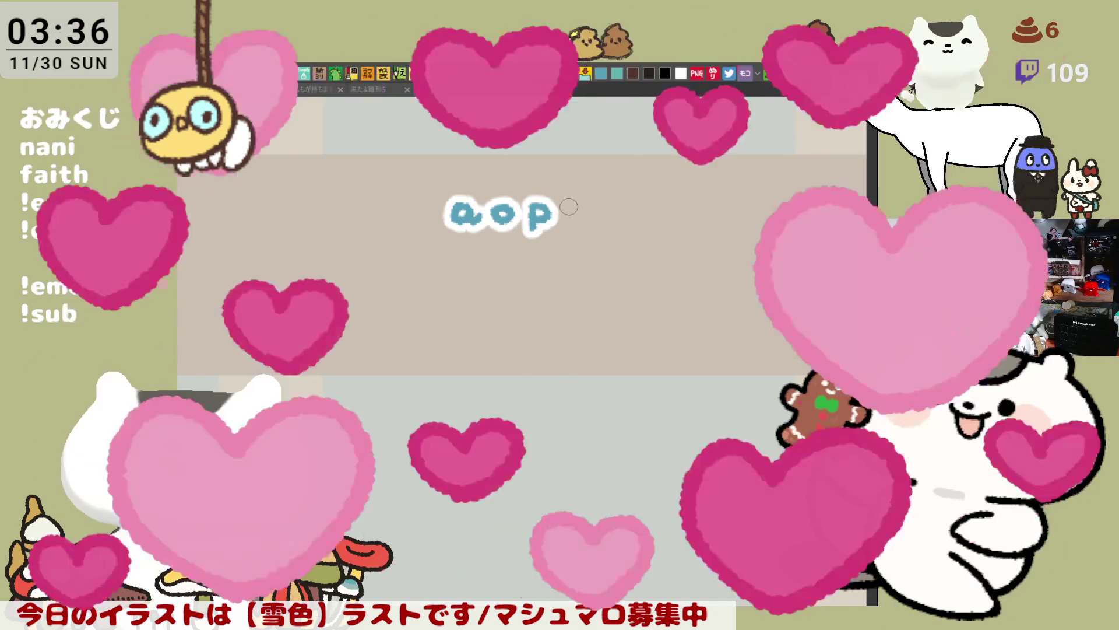
# Redraw the third name's third letter, then add the o and n after it.
pyautogui.hotkey('ctrl', 'z')
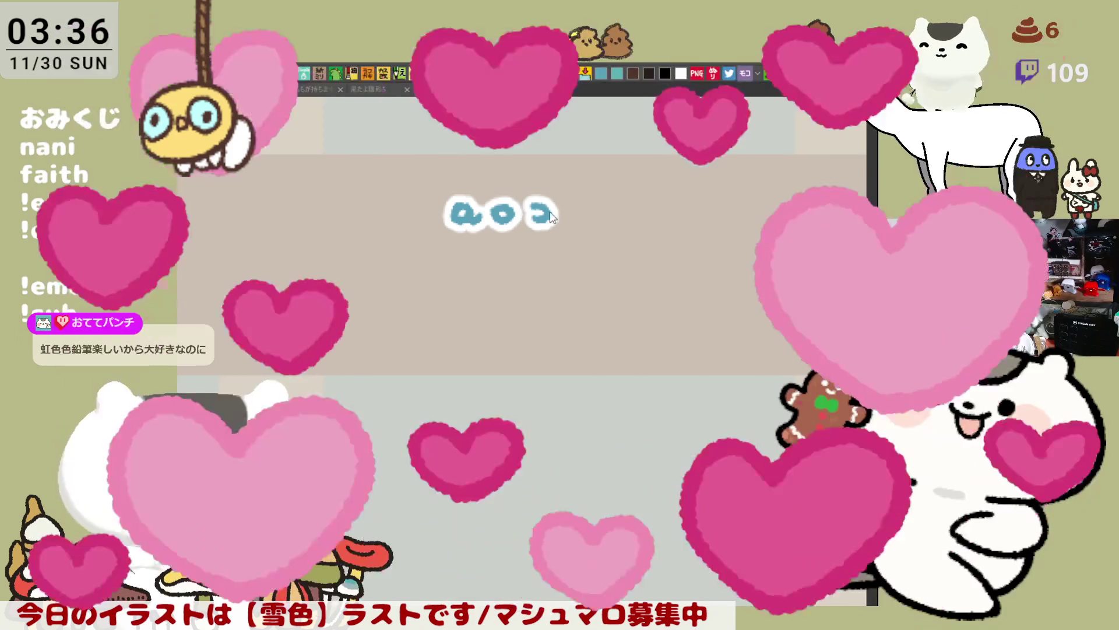
pyautogui.hotkey('ctrl', 'z')
pyautogui.moveTo(527, 203)
pyautogui.mouseDown()
pyautogui.moveTo(545, 220)
pyautogui.moveTo(533, 236)
pyautogui.mouseUp()
pyautogui.hotkey('ctrl', 'z')
pyautogui.hotkey('ctrl', 'z')
pyautogui.hotkey('ctrl', 'z')
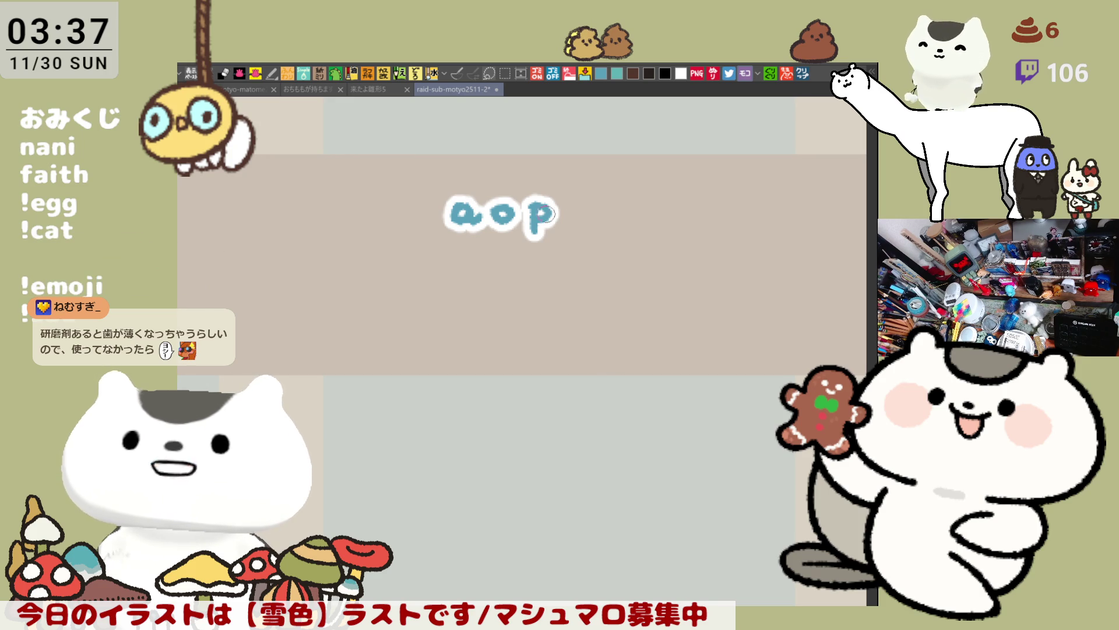
pyautogui.moveTo(568, 201)
pyautogui.mouseDown()
pyautogui.moveTo(565, 221)
pyautogui.moveTo(569, 203)
pyautogui.moveTo(611, 215)
pyautogui.mouseUp()
pyautogui.hotkey('ctrl', 'z')
pyautogui.hotkey('ctrl', 'z')
pyautogui.hotkey('ctrl', 'z')
pyautogui.hotkey('ctrl', 'z')
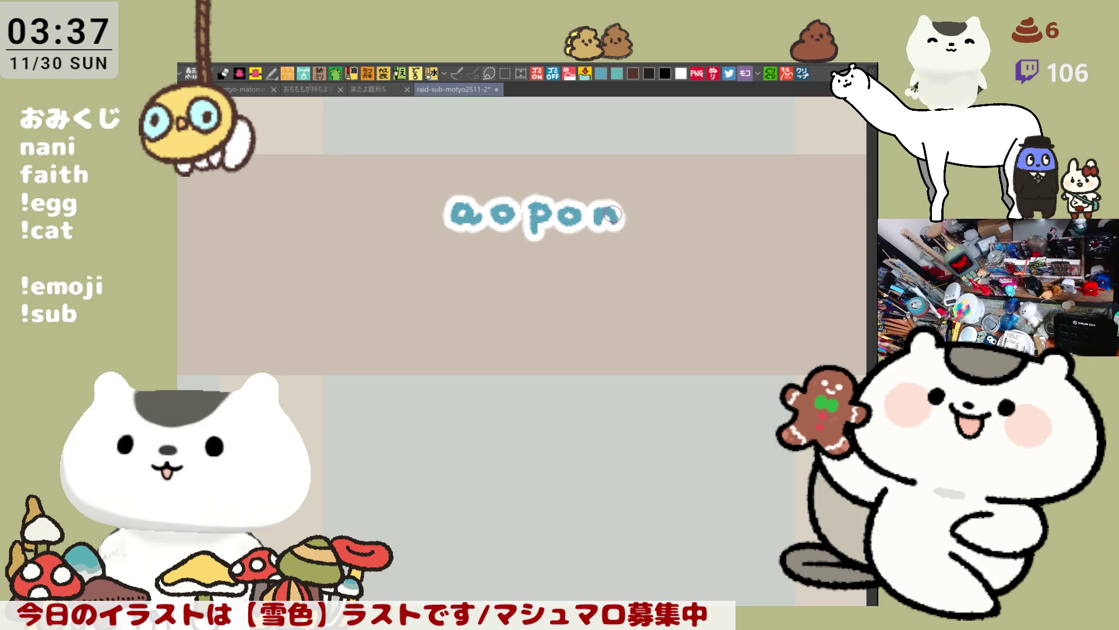
pyautogui.hotkey('ctrl', 'z')
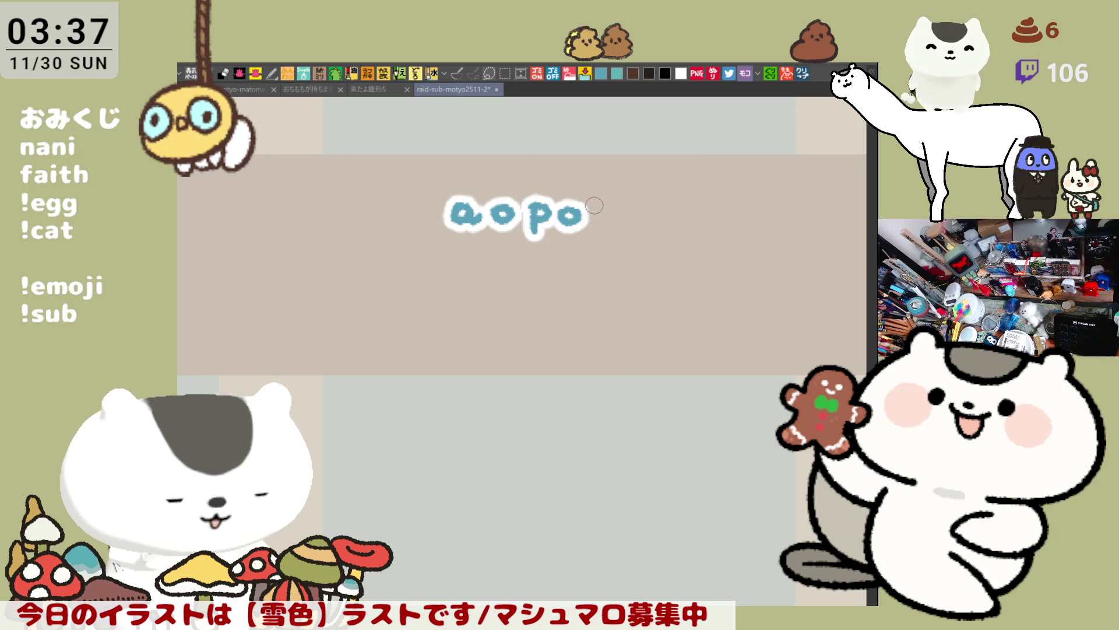
pyautogui.hotkey('ctrl', 'z')
pyautogui.moveTo(594, 229); pyautogui.dragTo(603, 208)
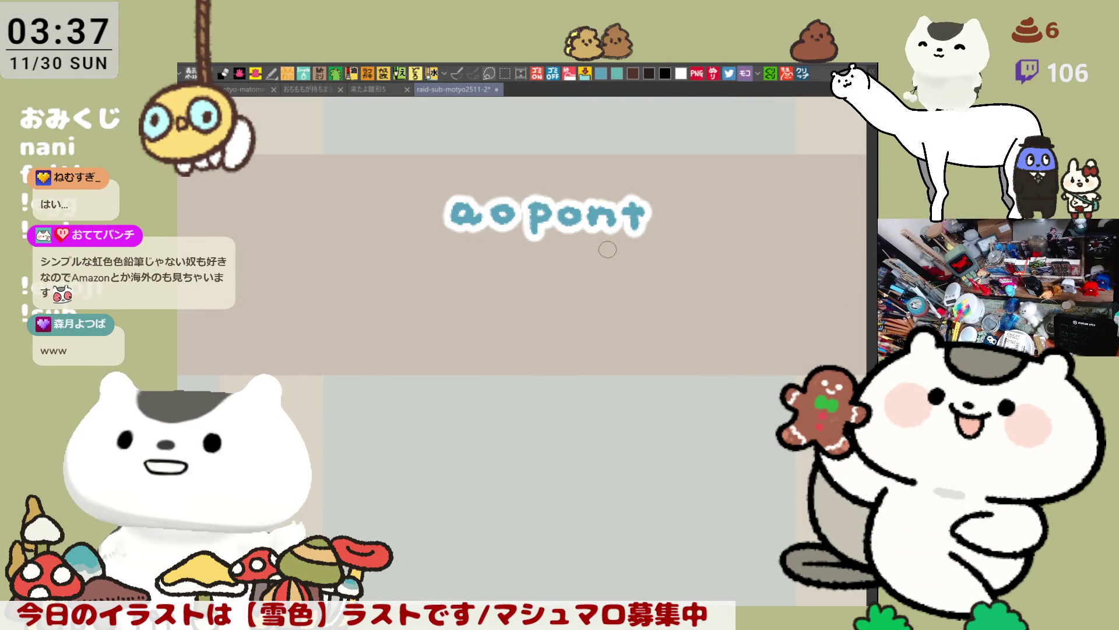
# Complete the name 'aopontneuf' with t, n and f, then lasso-select the lettering.
pyautogui.hotkey('ctrl', 'z')
pyautogui.hotkey('ctrl', 'z')
pyautogui.hotkey('ctrl', 'y')
pyautogui.hotkey('ctrl', 'y')
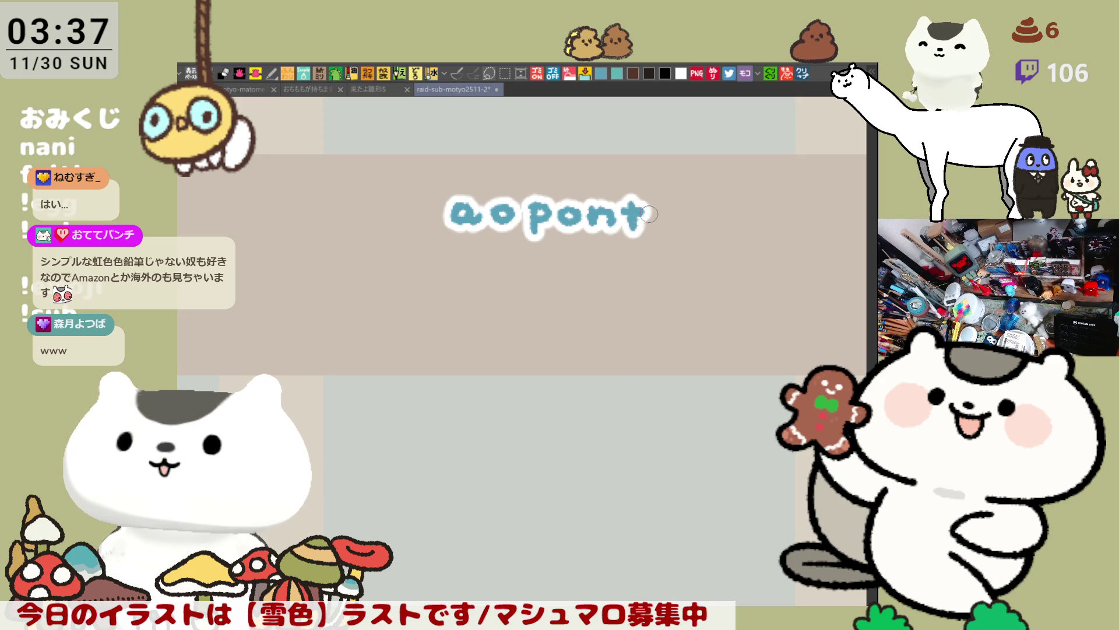
pyautogui.moveTo(652, 202)
pyautogui.mouseDown()
pyautogui.moveTo(676, 232)
pyautogui.moveTo(691, 219)
pyautogui.moveTo(700, 230)
pyautogui.moveTo(703, 214)
pyautogui.moveTo(700, 231)
pyautogui.moveTo(702, 214)
pyautogui.moveTo(700, 224)
pyautogui.moveTo(692, 214)
pyautogui.moveTo(705, 229)
pyautogui.moveTo(742, 232)
pyautogui.mouseUp()
pyautogui.hotkey('ctrl', 'z')
pyautogui.hotkey('ctrl', 'z')
pyautogui.hotkey('ctrl', 'z')
pyautogui.hotkey('ctrl', 'z')
pyautogui.hotkey('ctrl', 'z')
pyautogui.moveTo(757, 192); pyautogui.dragTo(741, 232)
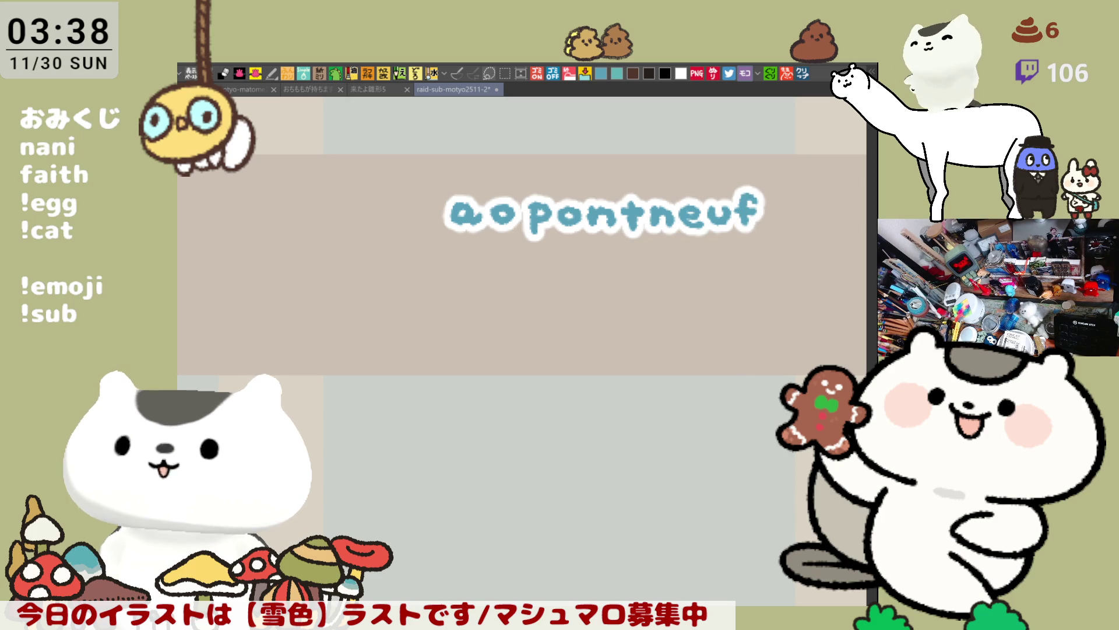
pyautogui.moveTo(455, 216)
pyautogui.mouseDown()
pyautogui.moveTo(337, 325)
pyautogui.moveTo(466, 205)
pyautogui.mouseUp()
# Nudge the aopontneuf lettering slightly left, deselect it, and save the gacha sheet.
pyautogui.click(589, 469)
pyautogui.moveTo(659, 365)
pyautogui.mouseDown()
pyautogui.moveTo(557, 365)
pyautogui.moveTo(629, 368)
pyautogui.mouseUp()
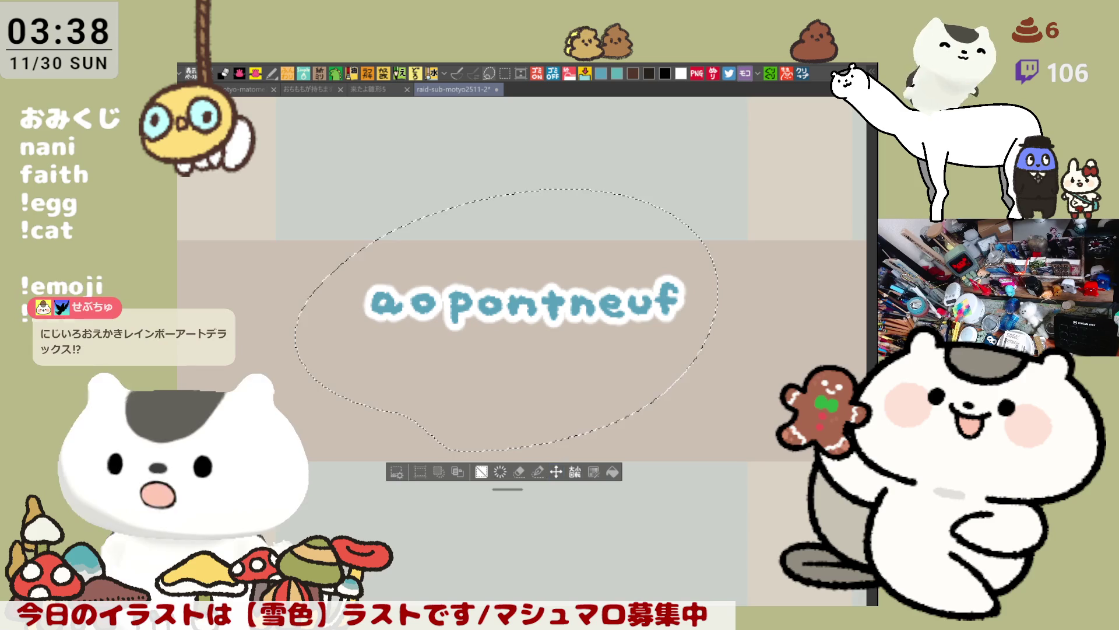
pyautogui.hotkey('ctrl', 'd')
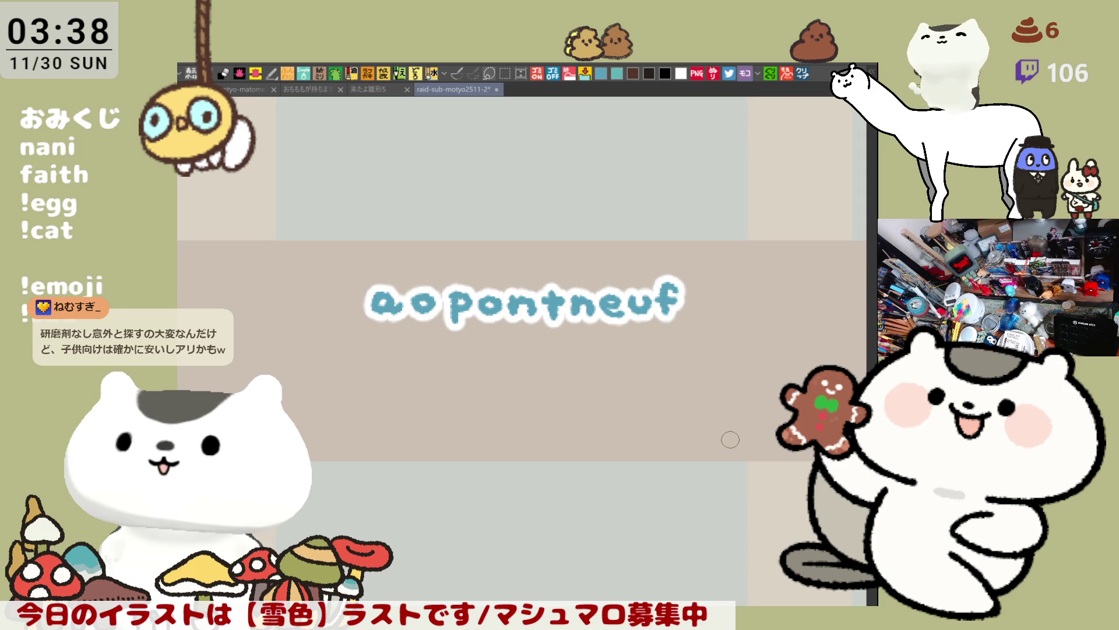
pyautogui.hotkey('ctrl', 's')
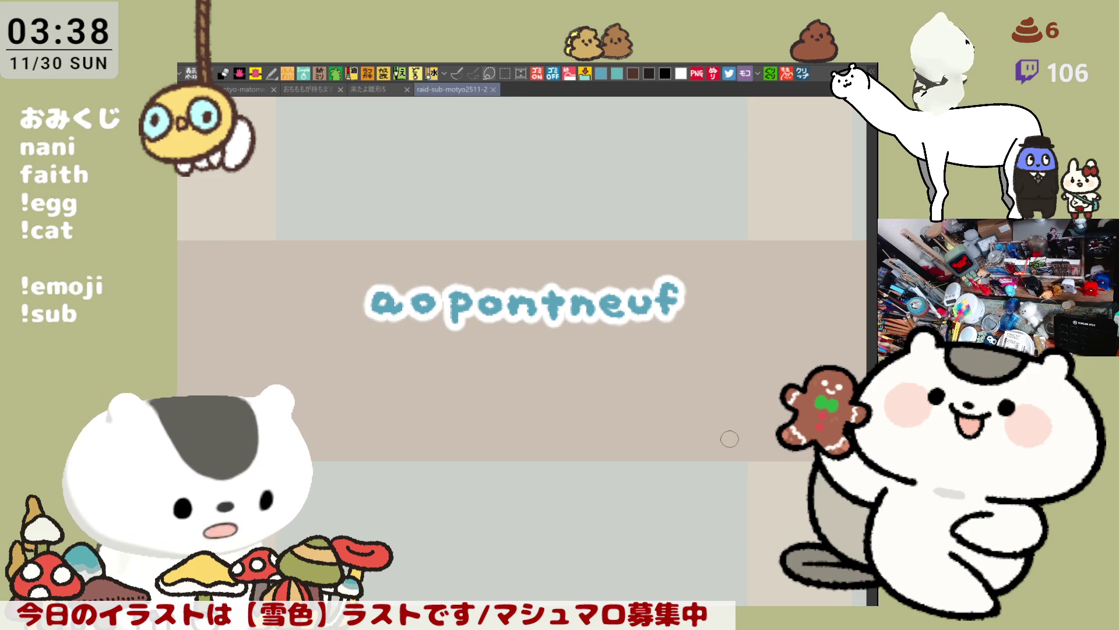
pyautogui.moveTo(669, 438); pyautogui.dragTo(637, 408)
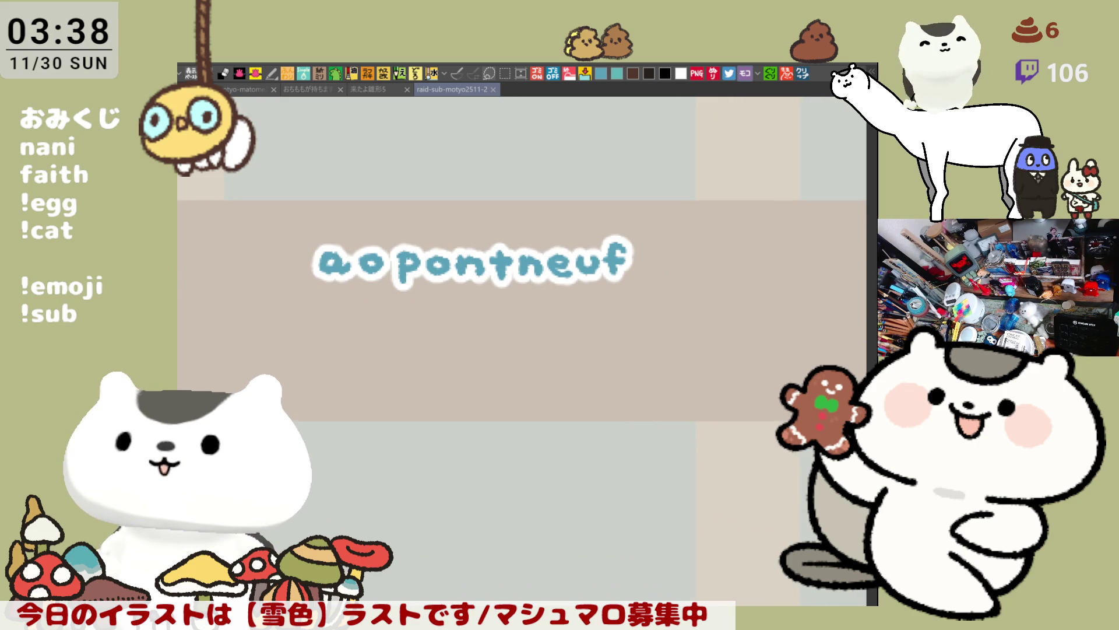
# Pan to an empty panel beside the names and sketch a trial blue dome-shaped hat.
pyautogui.scroll(-5, 509, 402)
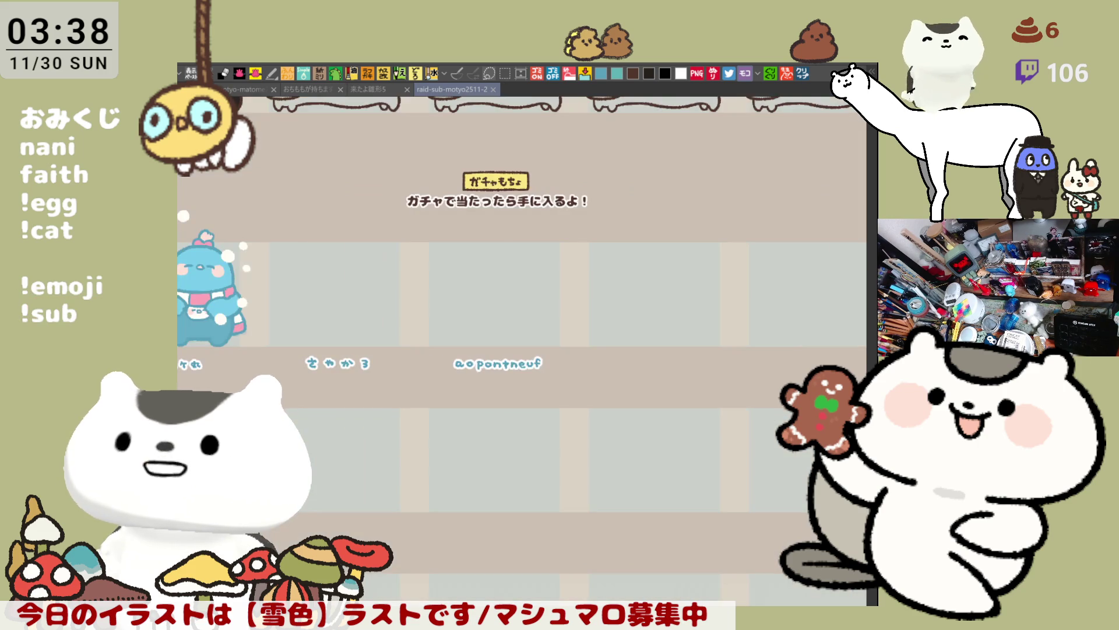
pyautogui.moveTo(503, 446)
pyautogui.mouseDown()
pyautogui.moveTo(665, 385)
pyautogui.moveTo(679, 396)
pyautogui.mouseUp()
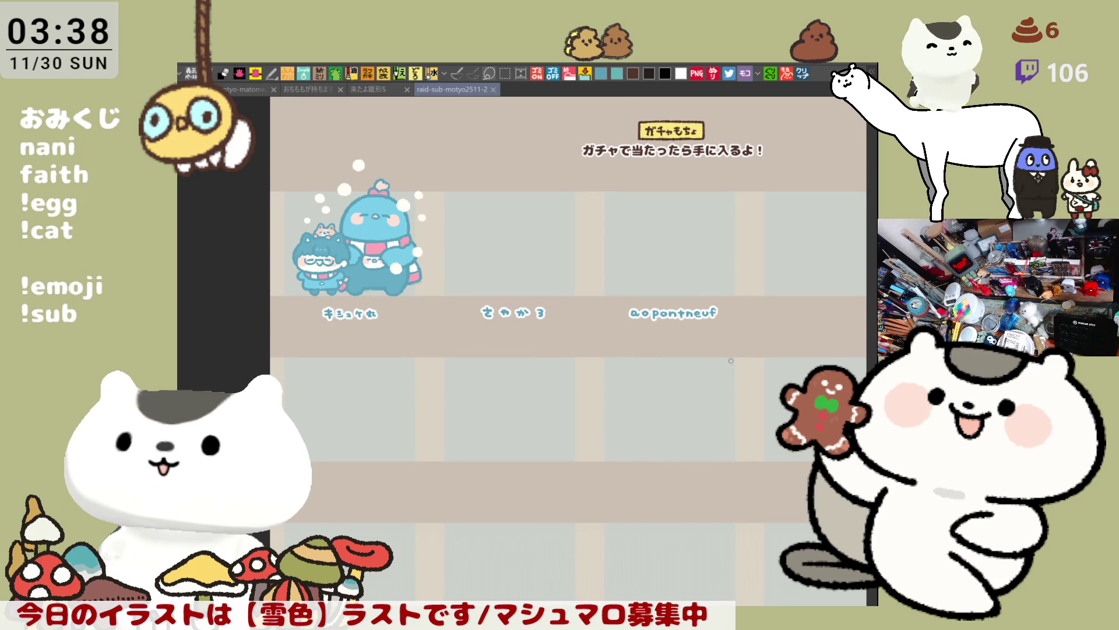
pyautogui.moveTo(732, 364); pyautogui.dragTo(589, 346)
pyautogui.moveTo(600, 232)
pyautogui.mouseDown()
pyautogui.moveTo(661, 232)
pyautogui.moveTo(600, 235)
pyautogui.moveTo(600, 256)
pyautogui.moveTo(659, 254)
pyautogui.moveTo(664, 236)
pyautogui.moveTo(654, 240)
pyautogui.mouseUp()
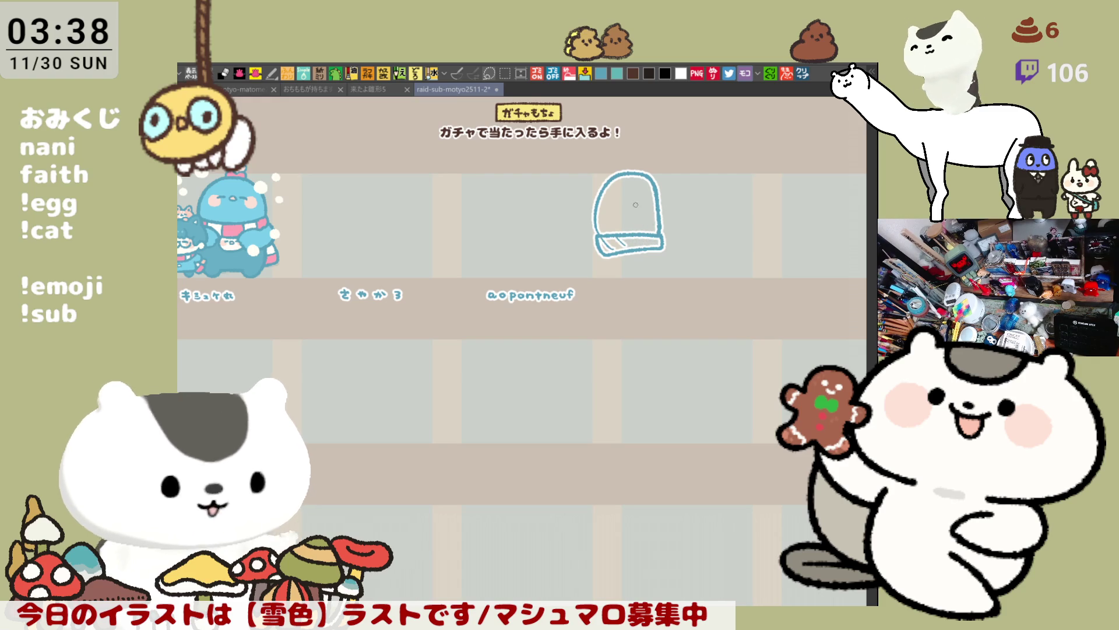
pyautogui.moveTo(595, 204)
pyautogui.mouseDown()
pyautogui.moveTo(660, 231)
pyautogui.moveTo(592, 234)
pyautogui.mouseUp()
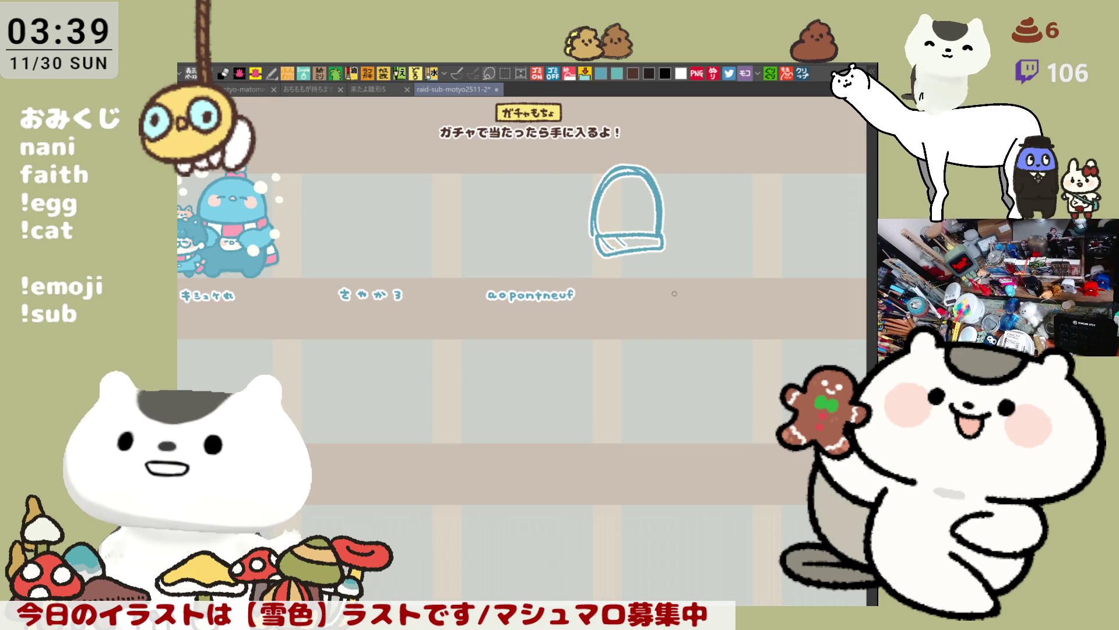
# Undo the hat strokes, save the gacha sheet, and paste the ConCool photo as a new canvas.
pyautogui.hotkey('ctrl', 'z')
pyautogui.hotkey('ctrl', 'z')
pyautogui.hotkey('ctrl', 'z')
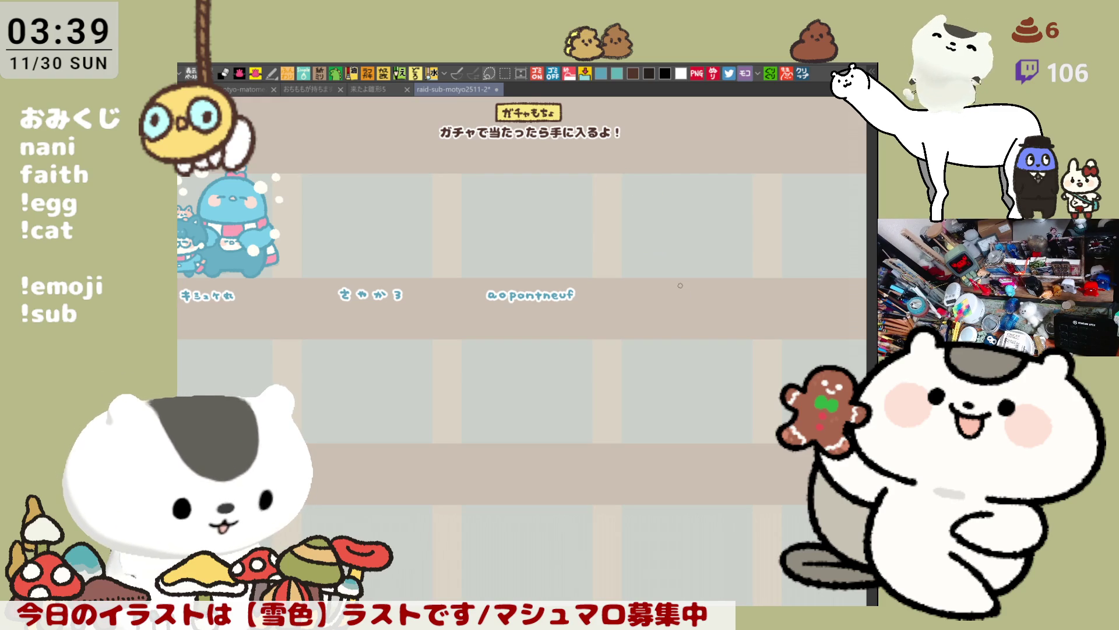
pyautogui.hotkey('ctrl', 's')
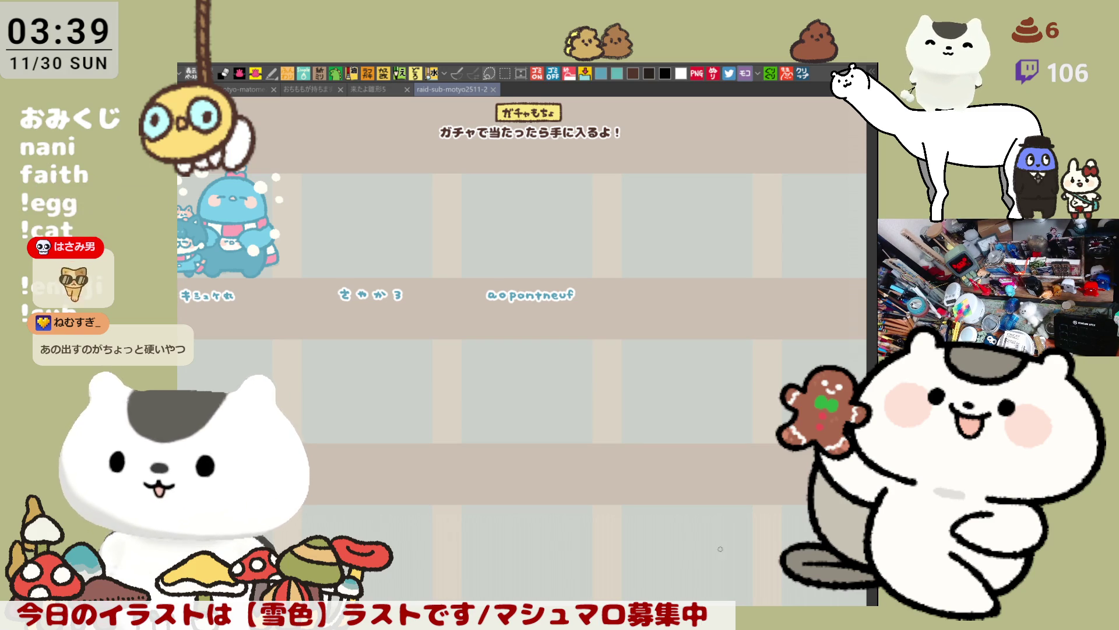
pyautogui.hotkey('ctrl', 'v')
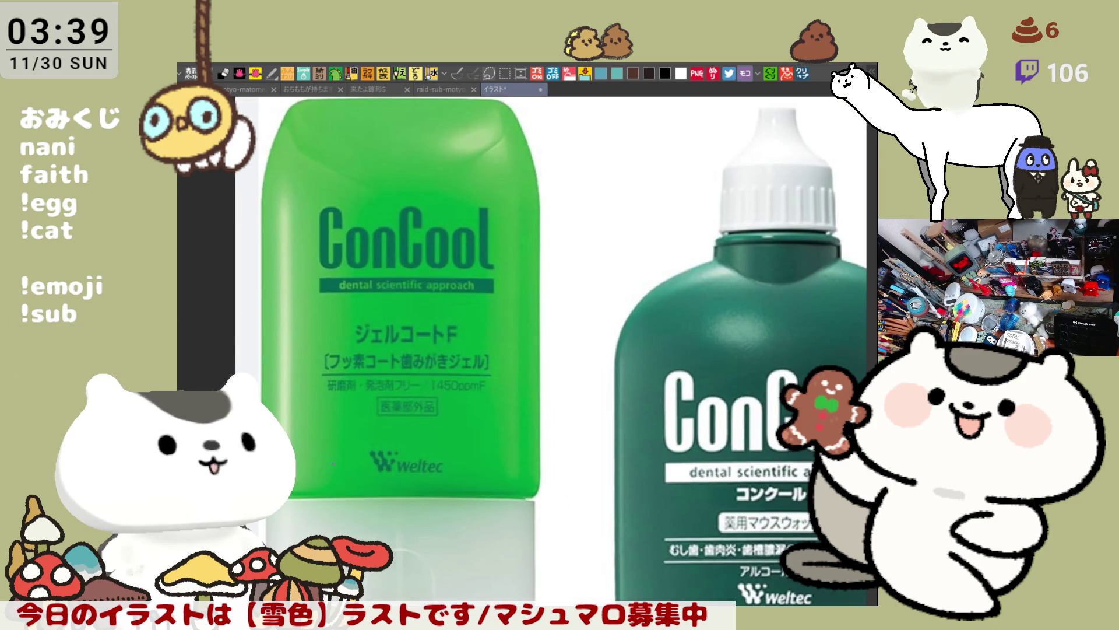
pyautogui.scroll(1, 504, 549)
pyautogui.scroll(-1, 504, 549)
pyautogui.moveTo(504, 549); pyautogui.dragTo(448, 571)
pyautogui.scroll(-1, 430, 585)
pyautogui.scroll(1, 390, 444)
pyautogui.moveTo(390, 444); pyautogui.dragTo(455, 457)
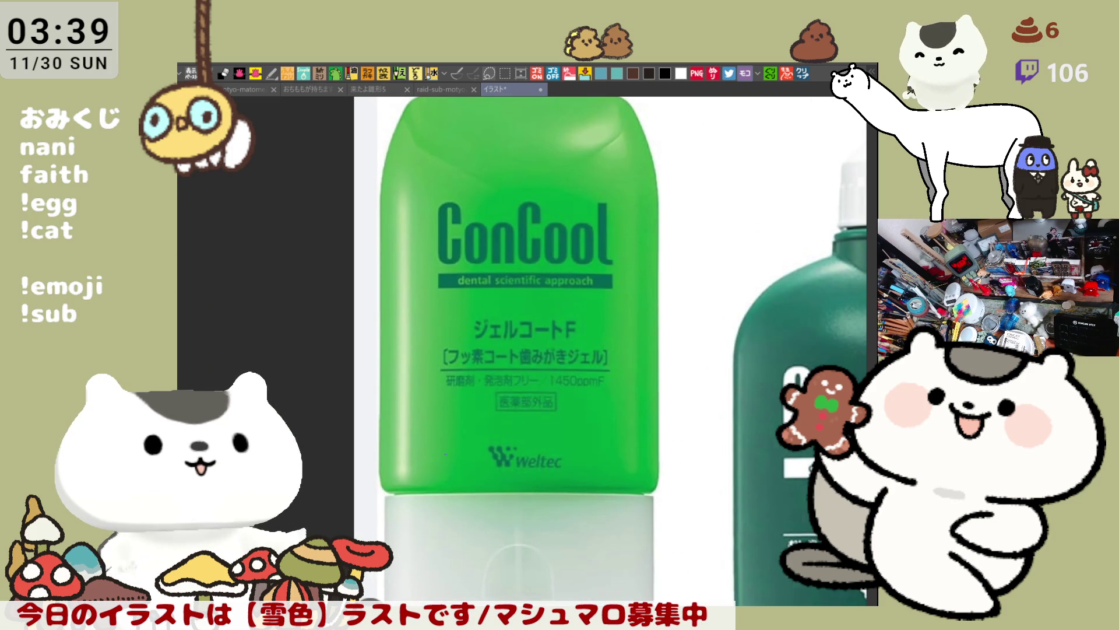
pyautogui.scroll(4, 448, 456)
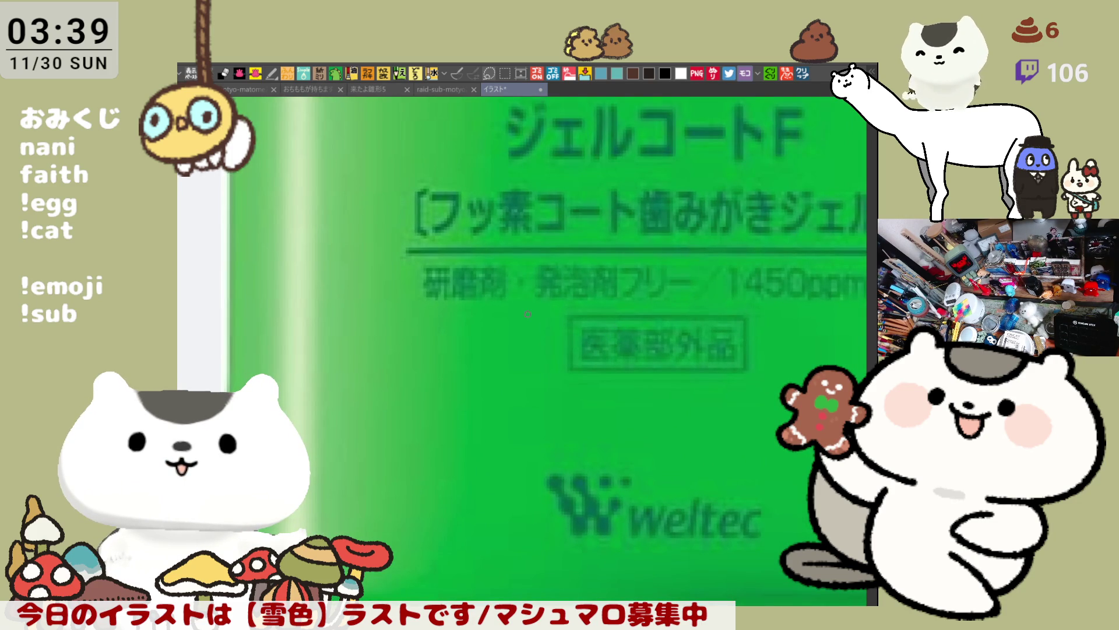
pyautogui.scroll(-4, 528, 315)
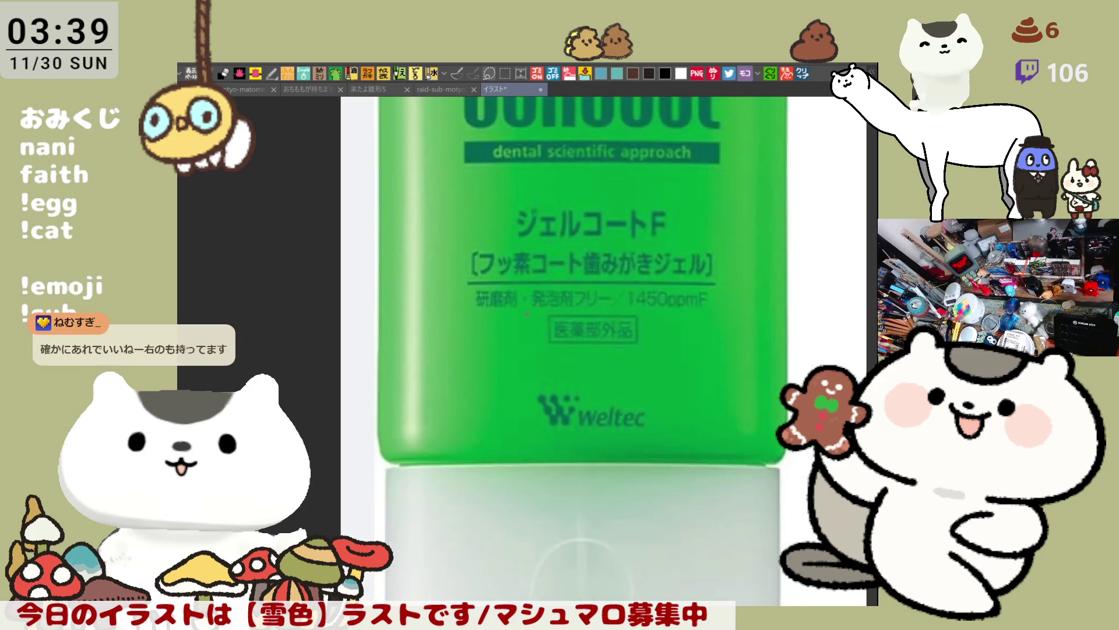
pyautogui.scroll(-5, 527, 314)
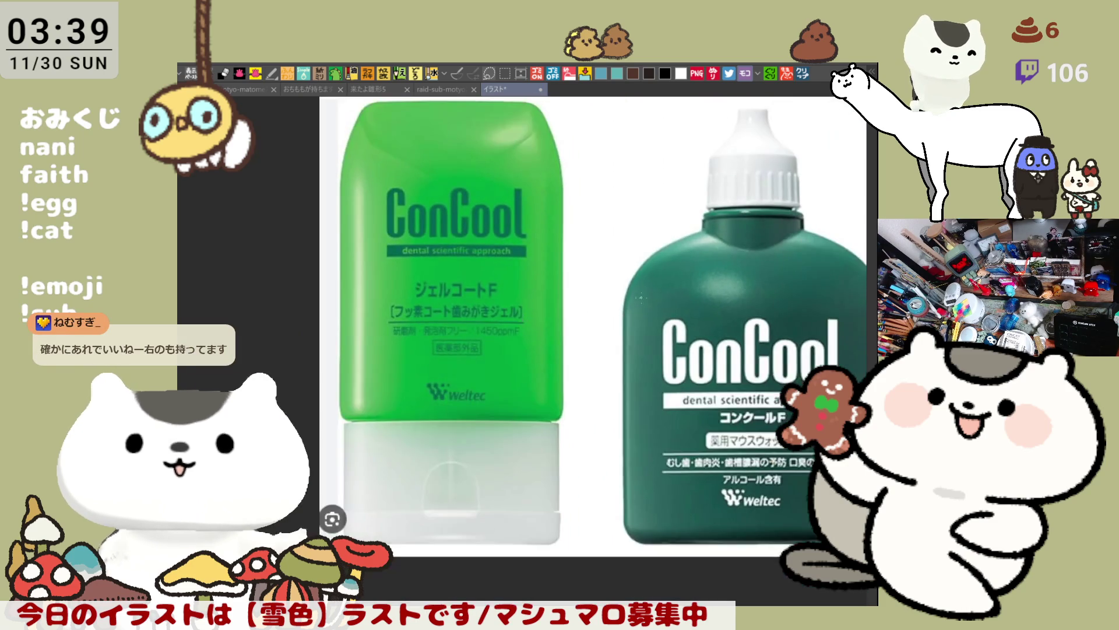
pyautogui.moveTo(686, 283); pyautogui.dragTo(569, 310)
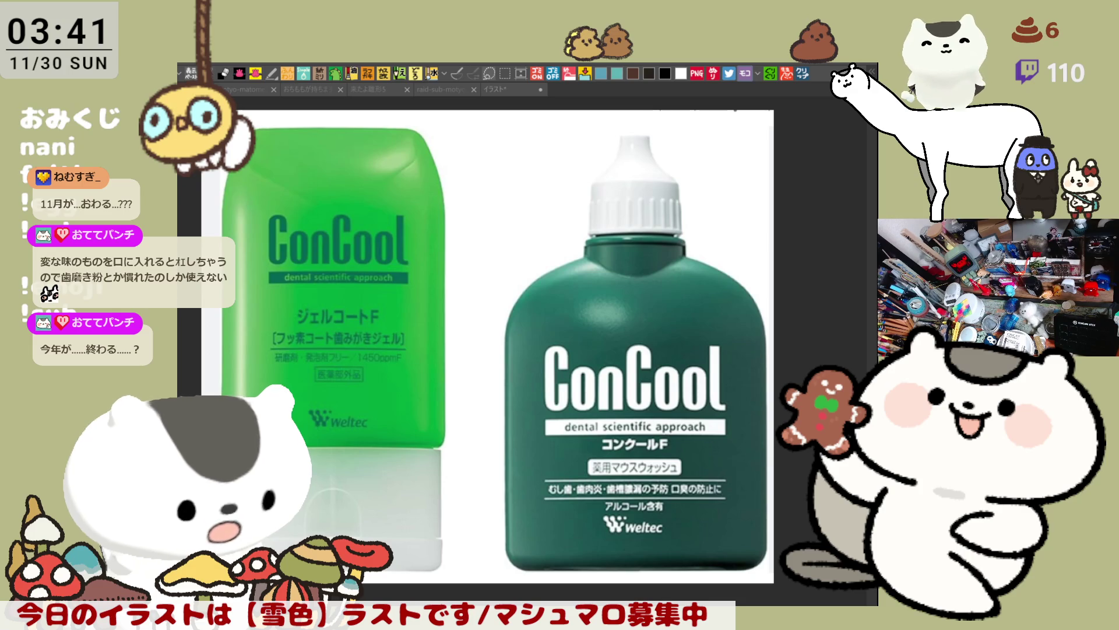
pyautogui.click(540, 88)
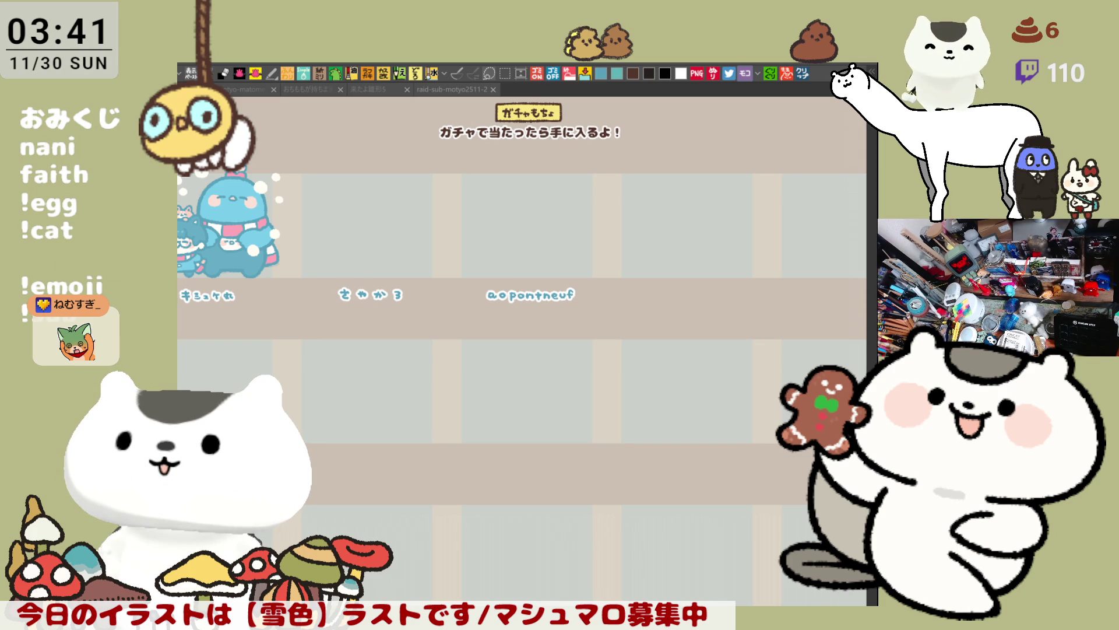
# Zoom in and pan to the empty panel below the black long cat.
pyautogui.scroll(5, 496, 381)
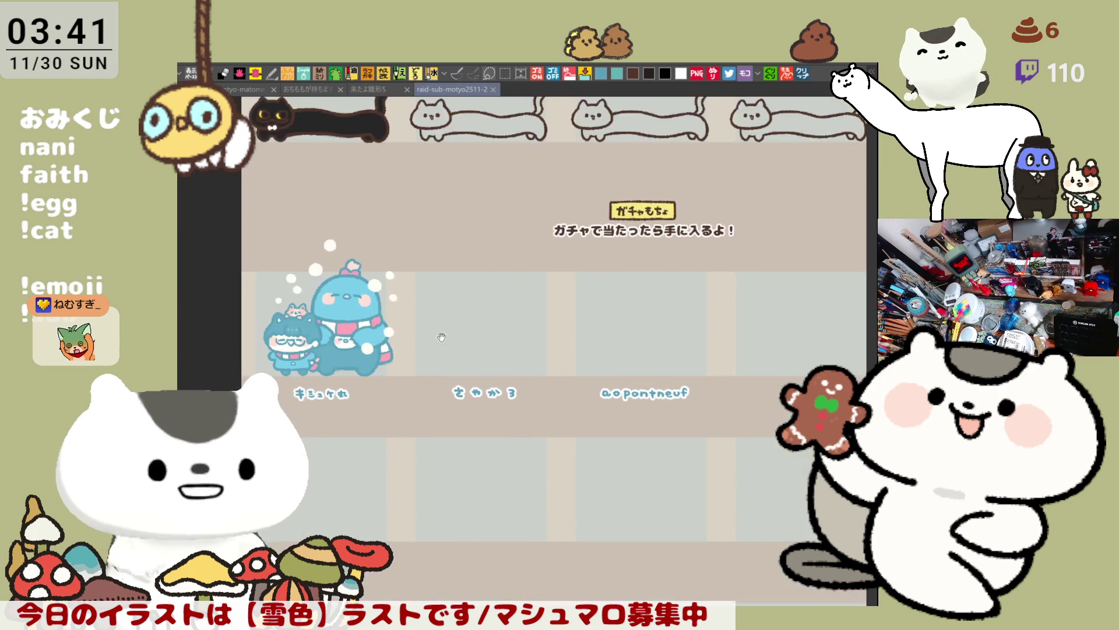
pyautogui.scroll(3, 294, 328)
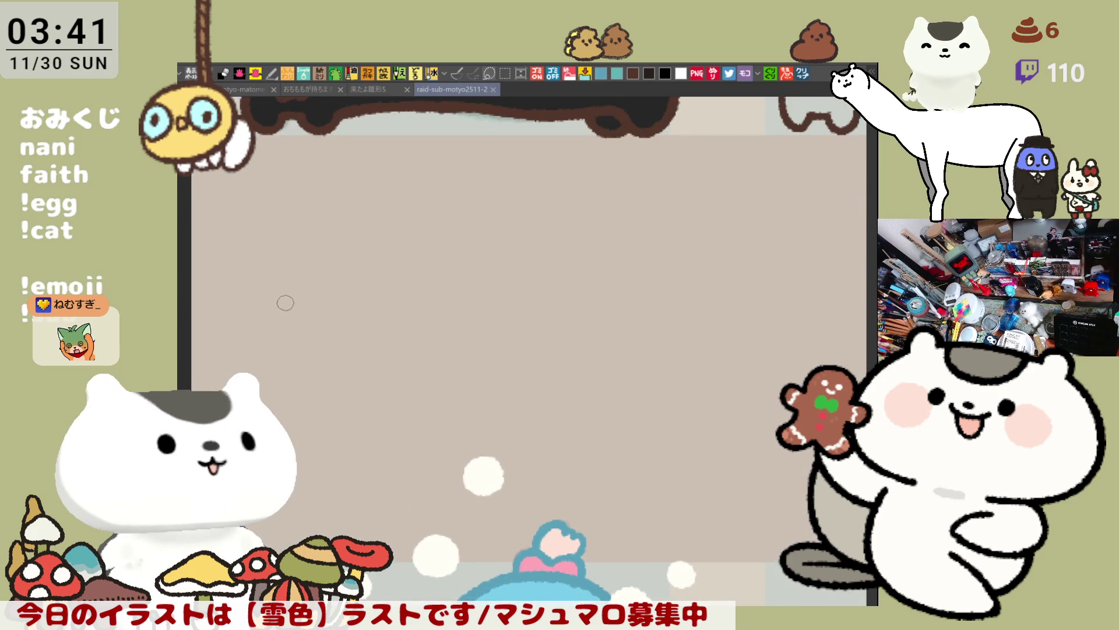
pyautogui.scroll(3, 412, 370)
pyautogui.scroll(1, 431, 395)
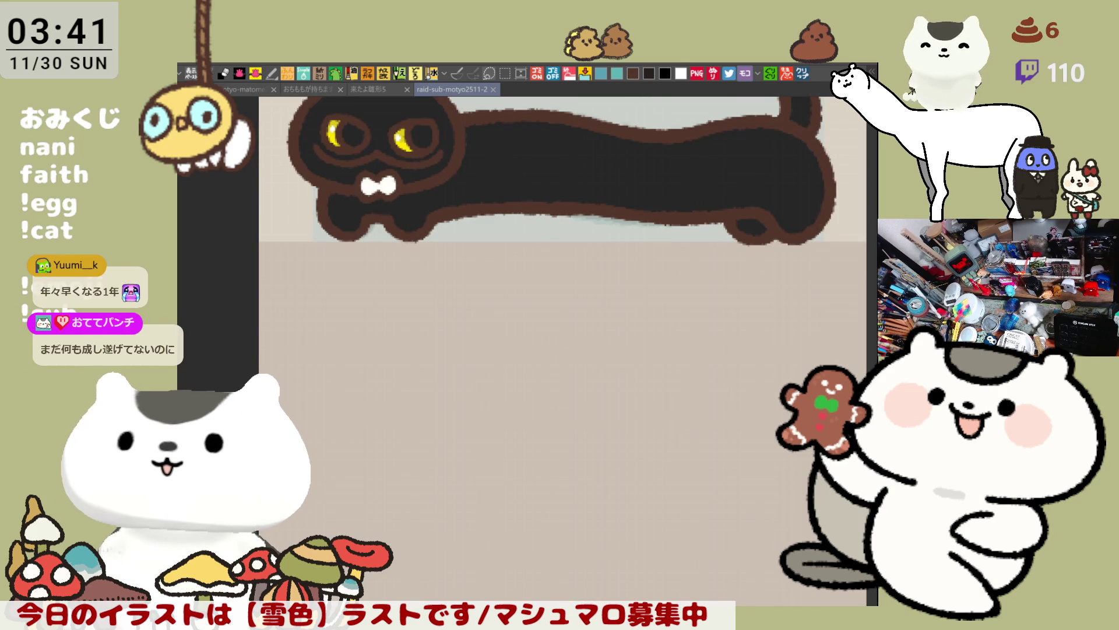
pyautogui.moveTo(658, 378); pyautogui.dragTo(632, 291)
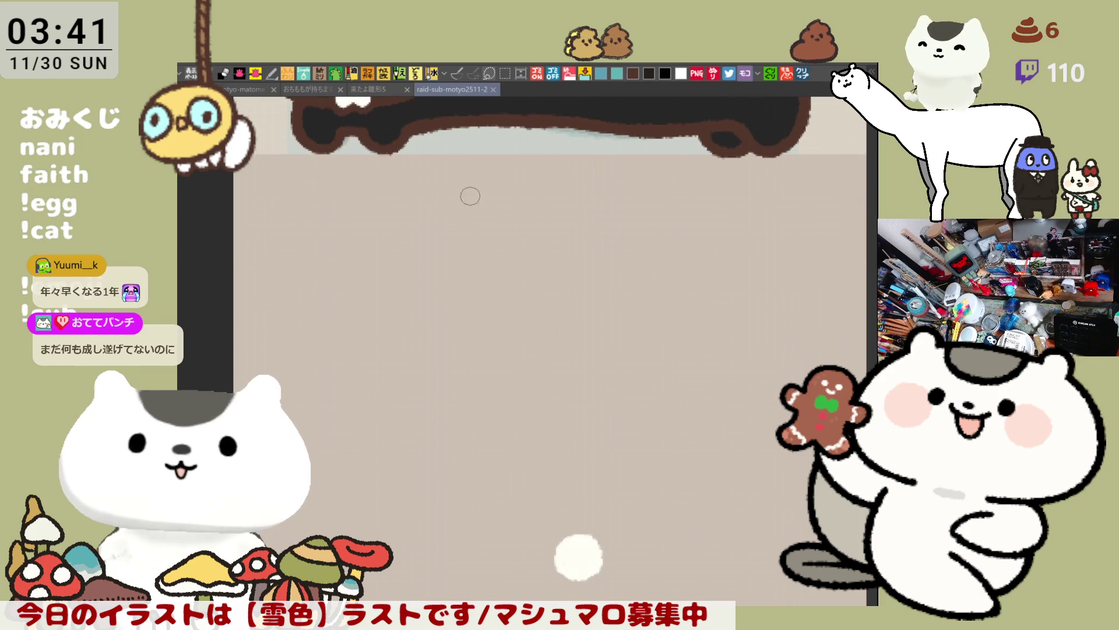
# Hand-letter さく in dark brown on the empty panel, redoing wobbly strokes.
pyautogui.moveTo(463, 201)
pyautogui.mouseDown()
pyautogui.moveTo(463, 228)
pyautogui.moveTo(484, 216)
pyautogui.mouseUp()
pyautogui.hotkey('ctrl', 'z')
pyautogui.hotkey('ctrl', 'z')
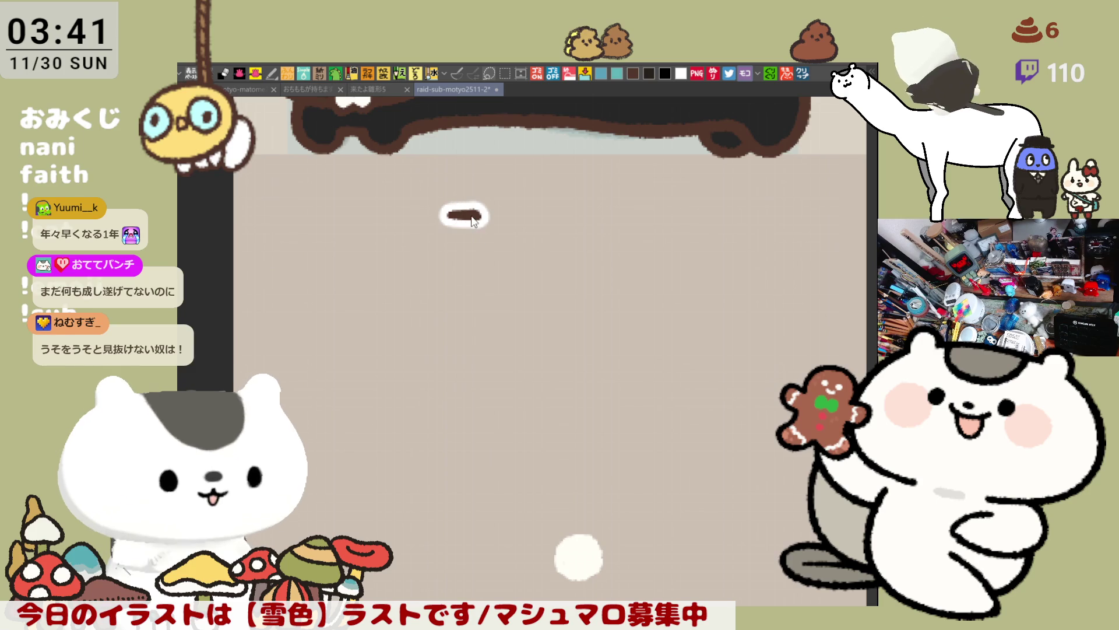
pyautogui.hotkey('ctrl', 'z')
pyautogui.moveTo(446, 211)
pyautogui.mouseDown()
pyautogui.moveTo(475, 211)
pyautogui.moveTo(464, 248)
pyautogui.mouseUp()
pyautogui.hotkey('ctrl', 'z')
# Add ま after さく to complete the brown name さくま, retrying its strokes.
pyautogui.hotkey('ctrl', 'z')
pyautogui.hotkey('ctrl', 'z')
pyautogui.moveTo(461, 195); pyautogui.dragTo(475, 240)
pyautogui.moveTo(531, 207); pyautogui.dragTo(530, 245)
pyautogui.hotkey('ctrl', 'z')
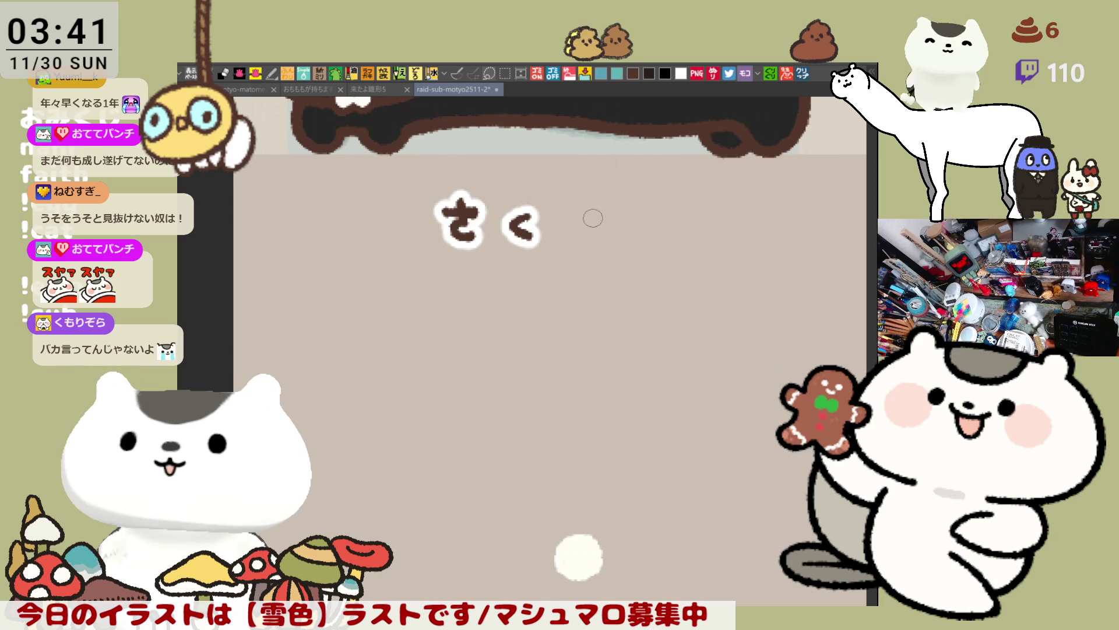
pyautogui.moveTo(561, 216); pyautogui.dragTo(596, 222)
pyautogui.hotkey('ctrl', 'z')
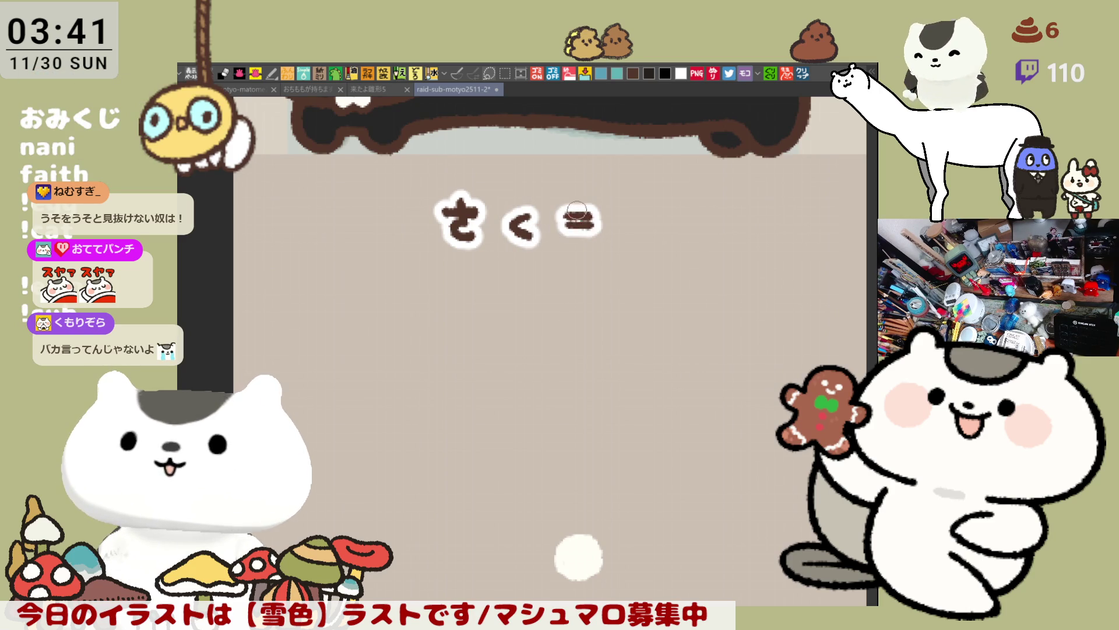
pyautogui.press('Delete')
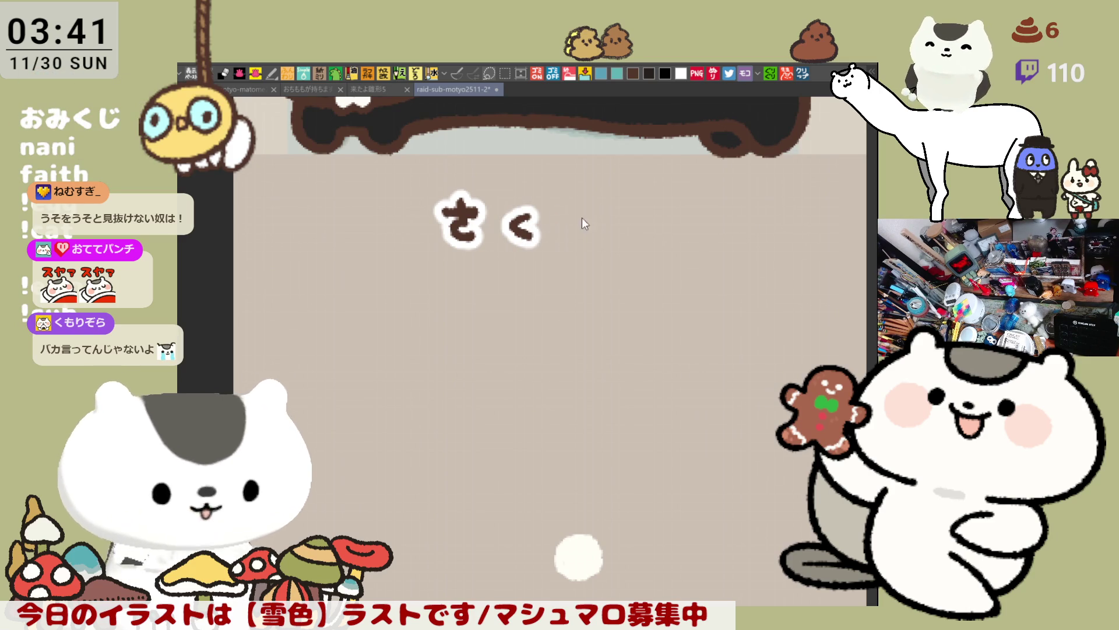
pyautogui.moveTo(561, 215)
pyautogui.mouseDown()
pyautogui.moveTo(596, 213)
pyautogui.moveTo(601, 225)
pyautogui.mouseUp()
pyautogui.hotkey('ctrl', 'z')
pyautogui.hotkey('ctrl', 'z')
pyautogui.hotkey('ctrl', 'z')
pyautogui.hotkey('ctrl', 'z')
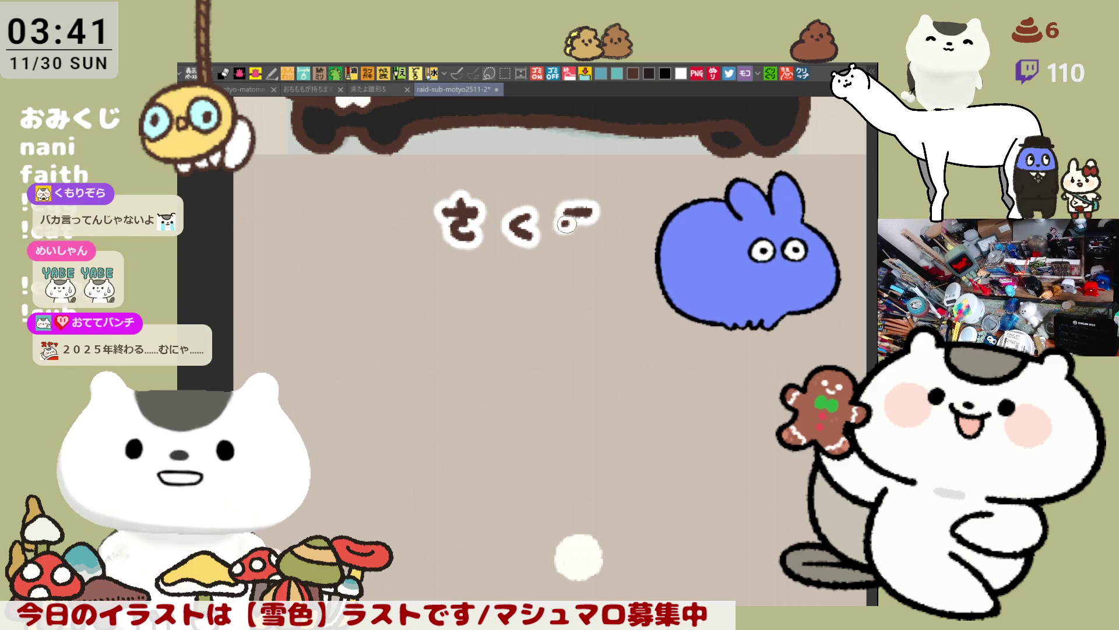
pyautogui.hotkey('ctrl', 'z')
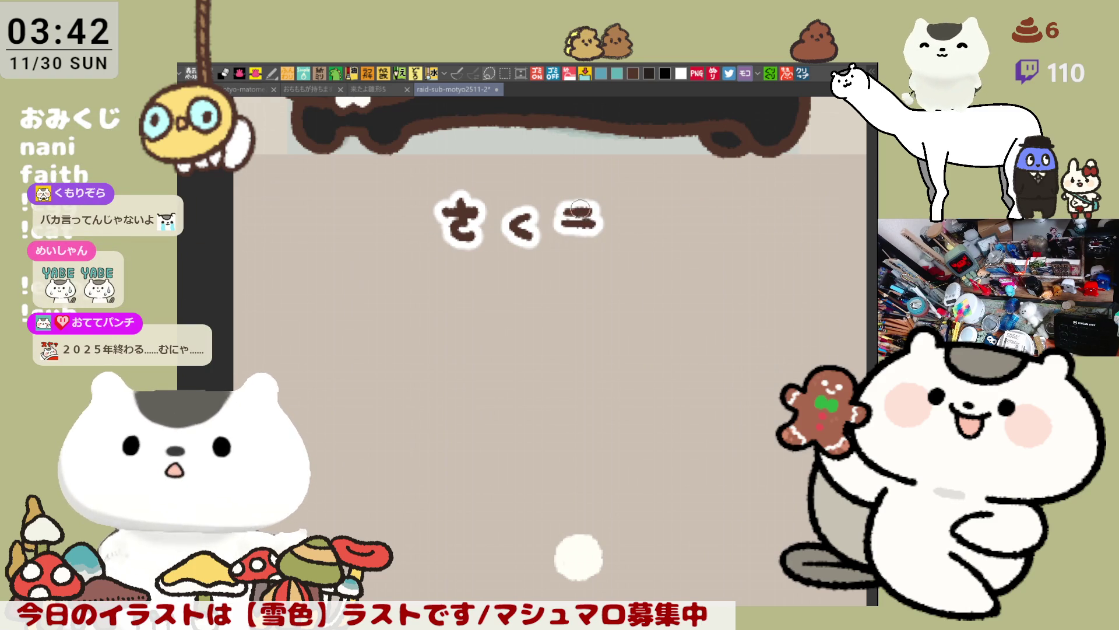
pyautogui.hotkey('ctrl', 'z')
pyautogui.moveTo(578, 204)
pyautogui.mouseDown()
pyautogui.moveTo(588, 233)
pyautogui.moveTo(574, 251)
pyautogui.moveTo(598, 238)
pyautogui.mouseUp()
pyautogui.hotkey('ctrl', 'z')
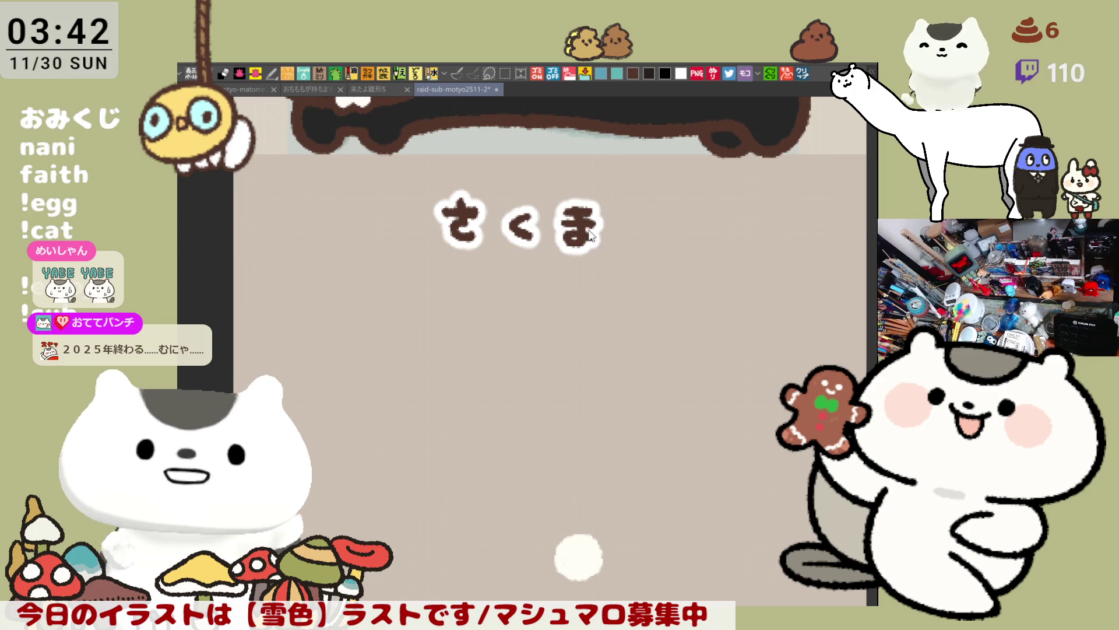
pyautogui.hotkey('ctrl', 'z')
pyautogui.moveTo(569, 231); pyautogui.dragTo(589, 228)
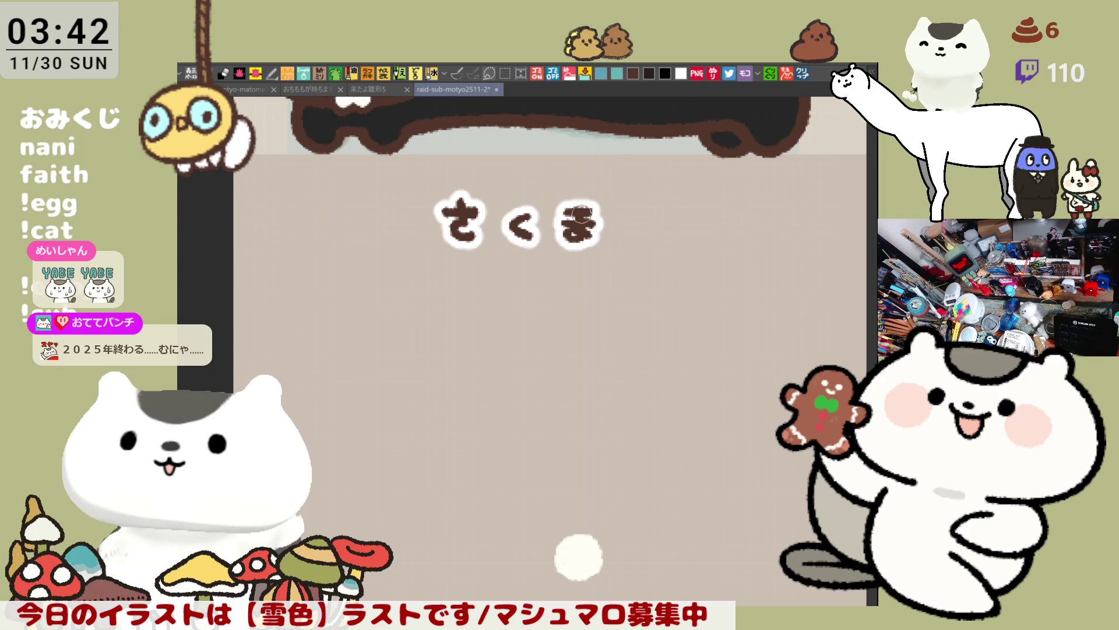
pyautogui.hscroll(10, 687, 232)
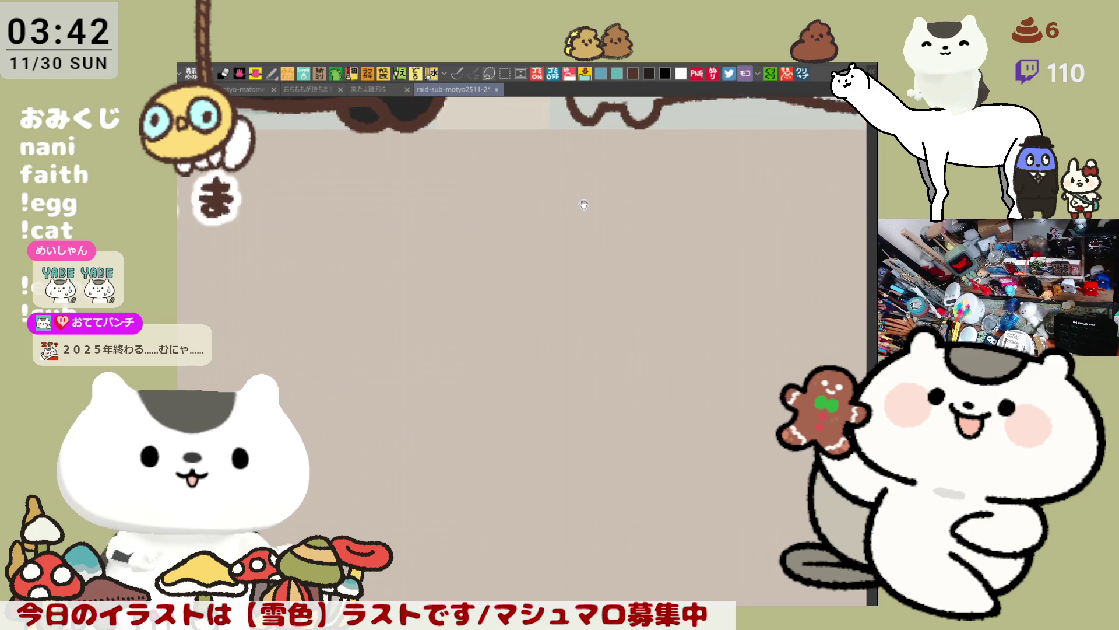
# Letter ねる and える in brown under the next two long cats.
pyautogui.moveTo(536, 208)
pyautogui.mouseDown()
pyautogui.moveTo(552, 232)
pyautogui.moveTo(586, 224)
pyautogui.moveTo(647, 236)
pyautogui.mouseUp()
pyautogui.moveTo(856, 218); pyautogui.dragTo(182, 229)
pyautogui.moveTo(495, 216)
pyautogui.mouseDown()
pyautogui.moveTo(518, 226)
pyautogui.moveTo(502, 237)
pyautogui.moveTo(516, 221)
pyautogui.moveTo(516, 239)
pyautogui.moveTo(505, 234)
pyautogui.moveTo(518, 243)
pyautogui.mouseUp()
pyautogui.hotkey('ctrl', 'z')
pyautogui.hotkey('ctrl', 'z')
pyautogui.hotkey('ctrl', 'z')
pyautogui.hotkey('ctrl', 'z')
pyautogui.hotkey('ctrl', 'z')
pyautogui.hotkey('ctrl', 'z')
pyautogui.hotkey('ctrl', 'z')
pyautogui.hotkey('ctrl', 'z')
pyautogui.hotkey('ctrl', 'z')
pyautogui.hotkey('ctrl', 'z')
pyautogui.hotkey('ctrl', 'z')
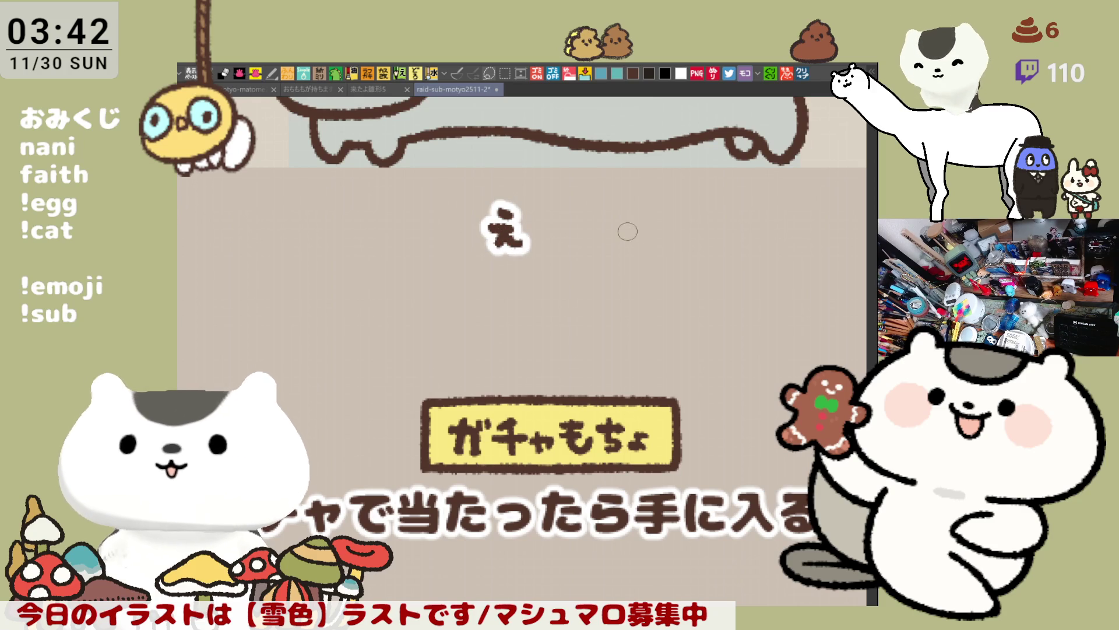
pyautogui.moveTo(592, 217)
pyautogui.mouseDown()
pyautogui.moveTo(611, 216)
pyautogui.moveTo(606, 248)
pyautogui.moveTo(607, 235)
pyautogui.mouseUp()
pyautogui.hotkey('ctrl', 'z')
pyautogui.hotkey('ctrl', 'z')
# Letter まめたぬき under the following cat, undoing messy strokes along the way.
pyautogui.hscroll(10, 659, 236)
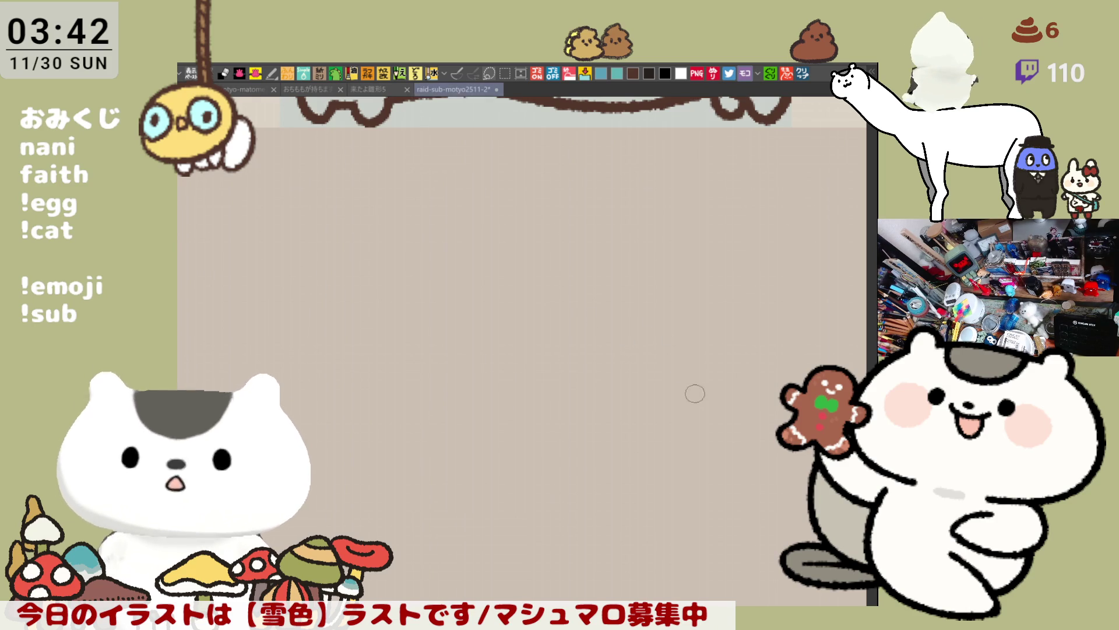
pyautogui.scroll(3, 595, 288)
pyautogui.moveTo(468, 256)
pyautogui.mouseDown()
pyautogui.moveTo(489, 257)
pyautogui.moveTo(476, 285)
pyautogui.moveTo(491, 269)
pyautogui.moveTo(478, 269)
pyautogui.moveTo(493, 289)
pyautogui.mouseUp()
pyautogui.hotkey('ctrl', 'z')
pyautogui.moveTo(531, 257)
pyautogui.mouseDown()
pyautogui.moveTo(539, 286)
pyautogui.moveTo(617, 265)
pyautogui.moveTo(593, 295)
pyautogui.moveTo(625, 269)
pyautogui.moveTo(628, 290)
pyautogui.moveTo(676, 292)
pyautogui.moveTo(688, 280)
pyautogui.moveTo(691, 294)
pyautogui.moveTo(665, 288)
pyautogui.moveTo(653, 267)
pyautogui.moveTo(753, 263)
pyautogui.moveTo(752, 299)
pyautogui.mouseUp()
pyautogui.hotkey('ctrl', 'z')
pyautogui.hotkey('ctrl', 'z')
pyautogui.hotkey('ctrl', 'z')
pyautogui.moveTo(582, 331); pyautogui.dragTo(675, 367)
pyautogui.scroll(-8, 680, 370)
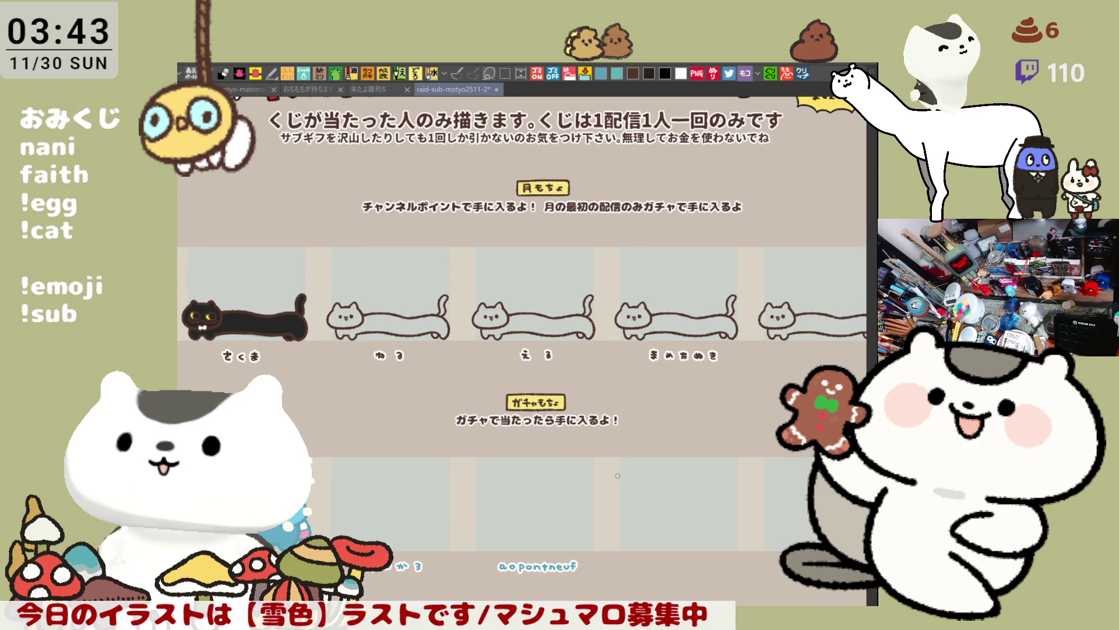
# Zoom in on the lower gacha panel above the さやか3 label.
pyautogui.scroll(-3, 618, 468)
pyautogui.scroll(6, 479, 410)
pyautogui.scroll(2, 478, 410)
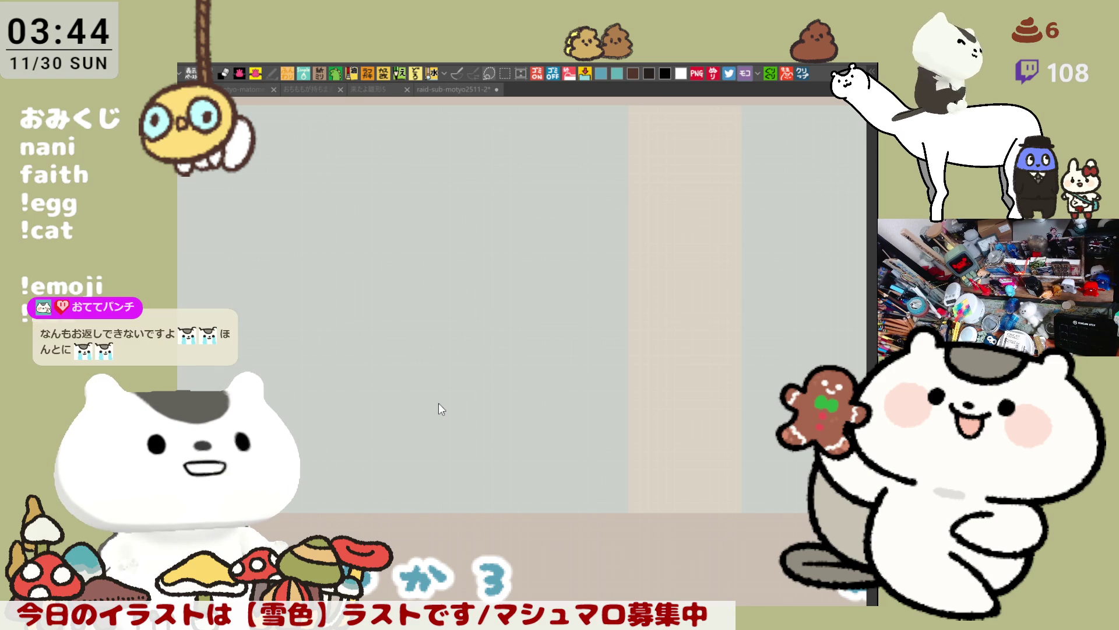
# Bring the drawing window forward and zoom to fit the empty panel above さやか3.
pyautogui.click(438, 404)
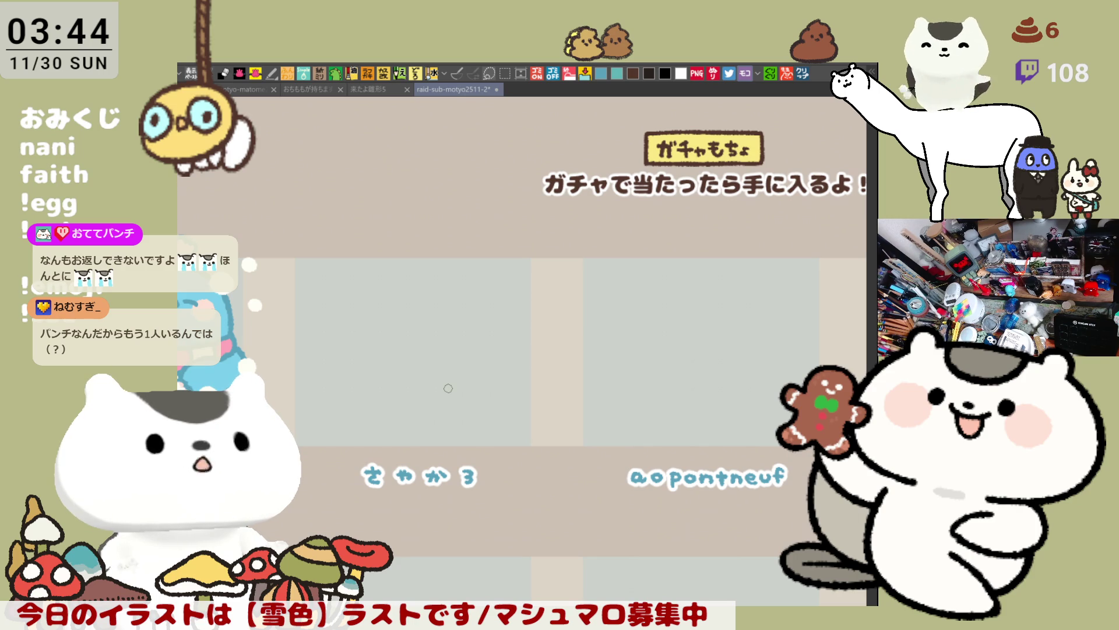
pyautogui.scroll(5, 449, 388)
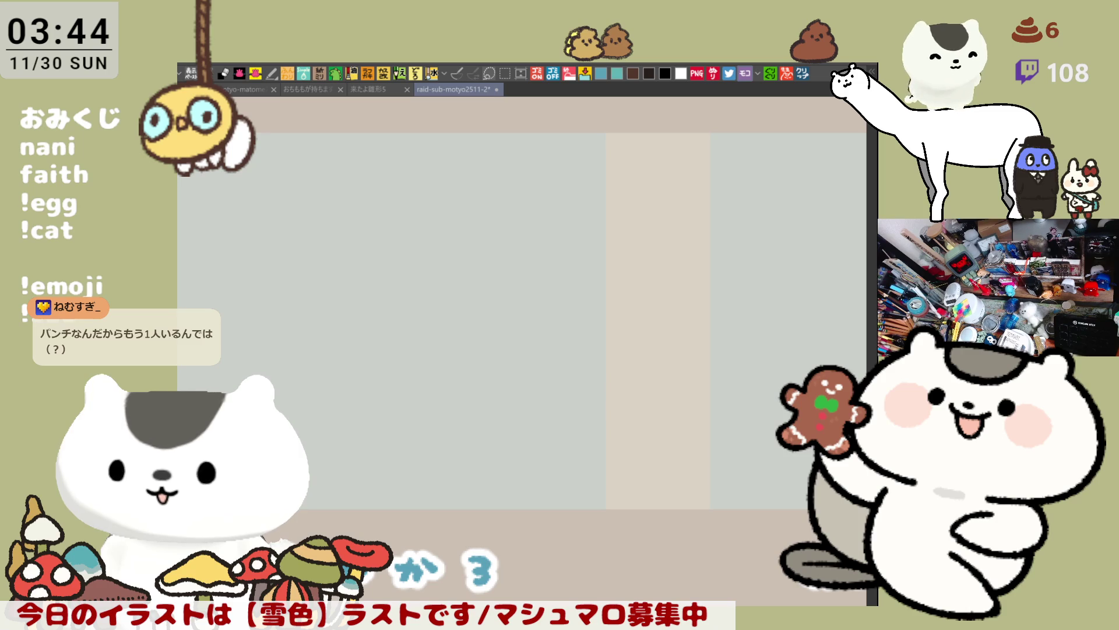
pyautogui.scroll(-4, 727, 340)
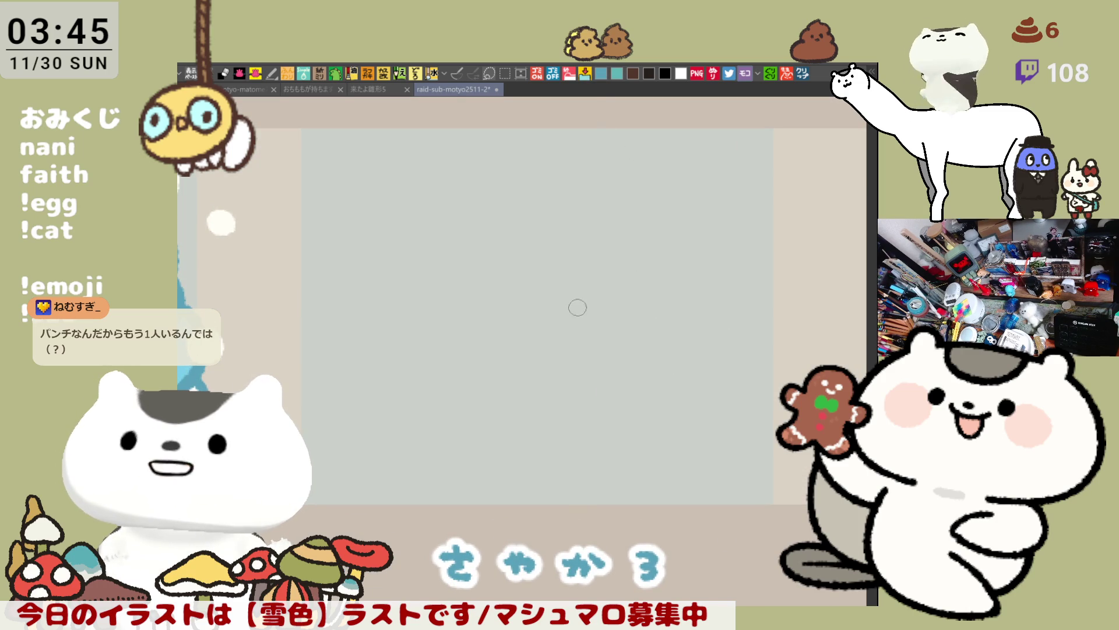
# Test blue C-shaped head curves, undoing each, then draw a face outline curve.
pyautogui.moveTo(471, 238); pyautogui.dragTo(444, 297)
pyautogui.hotkey('ctrl', 'z')
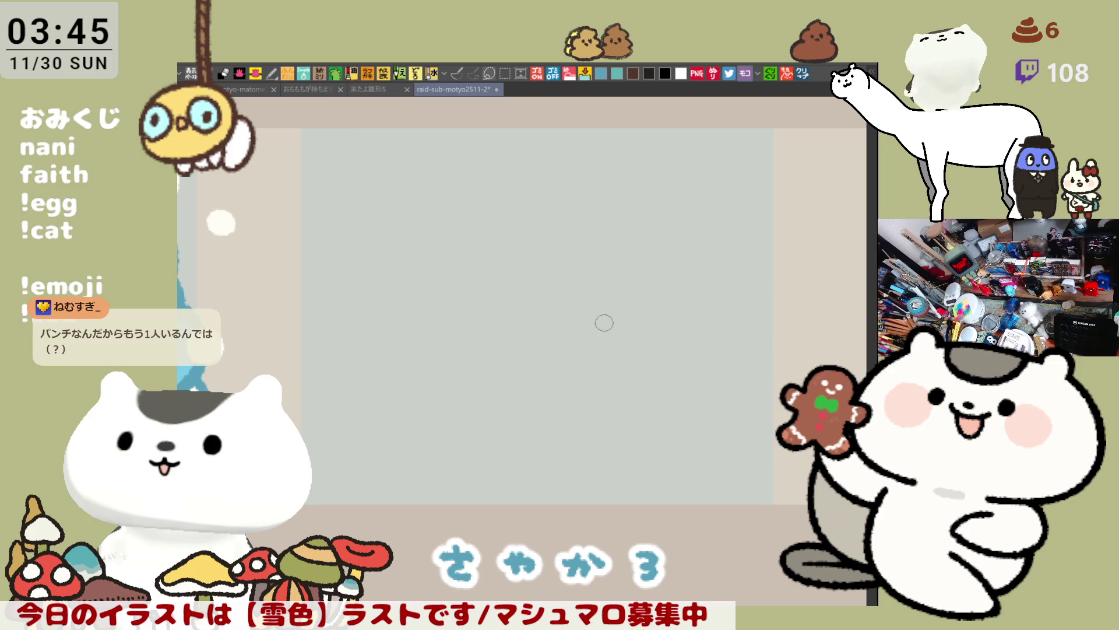
pyautogui.moveTo(464, 209)
pyautogui.mouseDown()
pyautogui.moveTo(450, 282)
pyautogui.moveTo(487, 307)
pyautogui.mouseUp()
pyautogui.hotkey('ctrl', 'z')
pyautogui.moveTo(487, 219)
pyautogui.mouseDown()
pyautogui.moveTo(450, 310)
pyautogui.moveTo(507, 342)
pyautogui.mouseUp()
pyautogui.hotkey('ctrl', 'z')
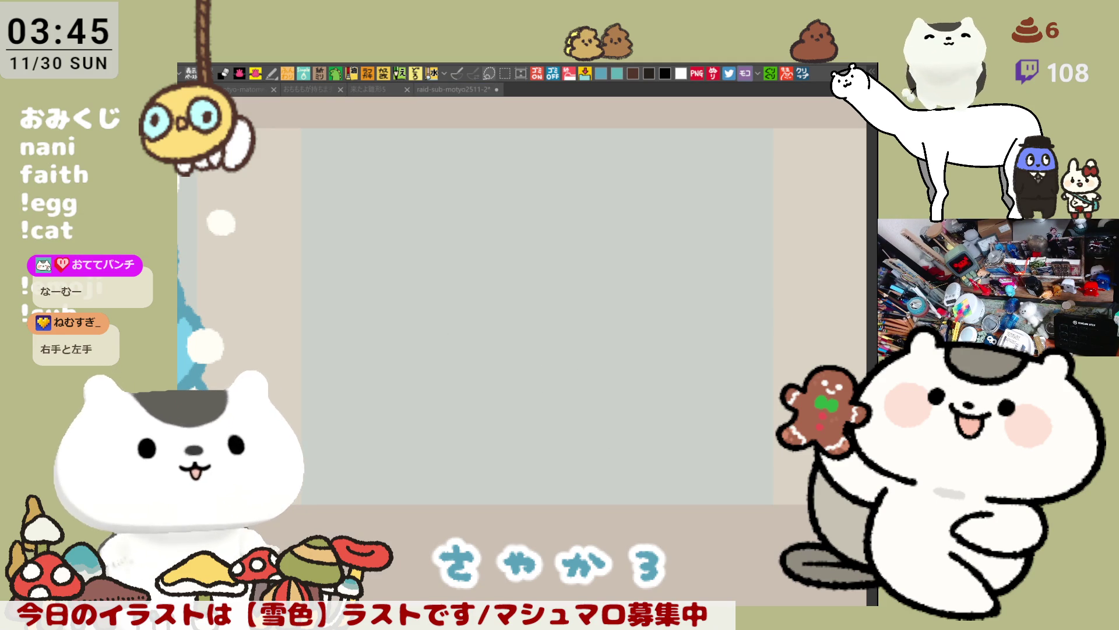
pyautogui.moveTo(481, 215); pyautogui.dragTo(451, 315)
# Retry the light-blue left face curve several times, undoing each attempt.
pyautogui.hotkey('ctrl', 'z')
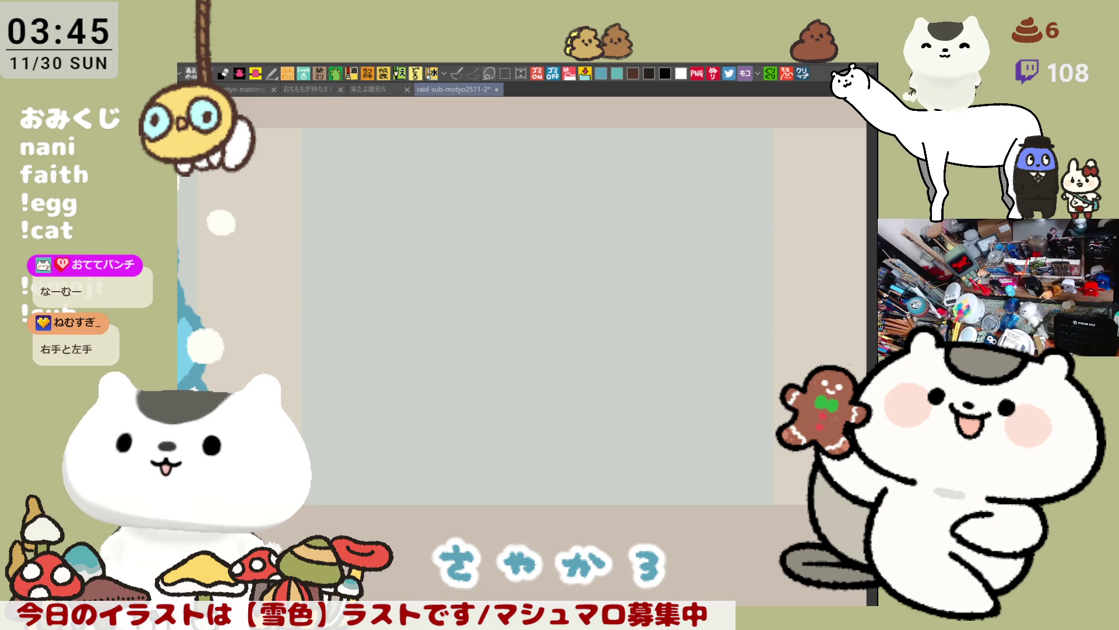
pyautogui.moveTo(457, 204); pyautogui.dragTo(439, 325)
pyautogui.hotkey('ctrl', 'z')
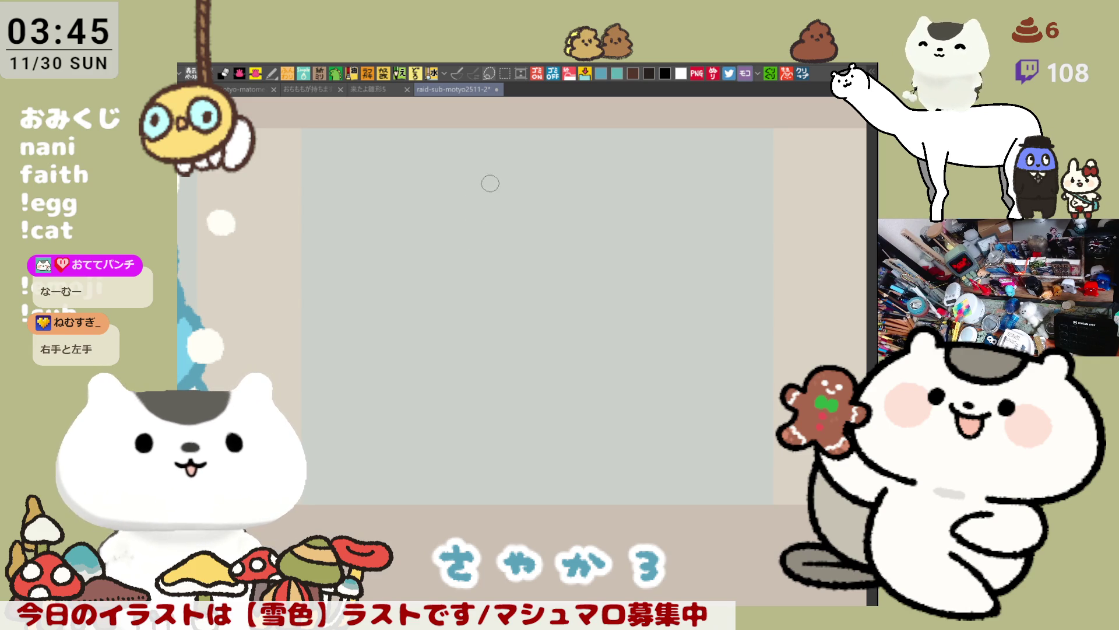
pyautogui.moveTo(485, 182); pyautogui.dragTo(460, 346)
pyautogui.hotkey('ctrl', 'z')
pyautogui.moveTo(486, 178); pyautogui.dragTo(464, 333)
pyautogui.hotkey('ctrl', 'z')
pyautogui.moveTo(416, 189); pyautogui.dragTo(441, 341)
pyautogui.hotkey('ctrl', 'z')
pyautogui.moveTo(416, 187)
pyautogui.mouseDown()
pyautogui.moveTo(385, 330)
pyautogui.moveTo(452, 349)
pyautogui.mouseUp()
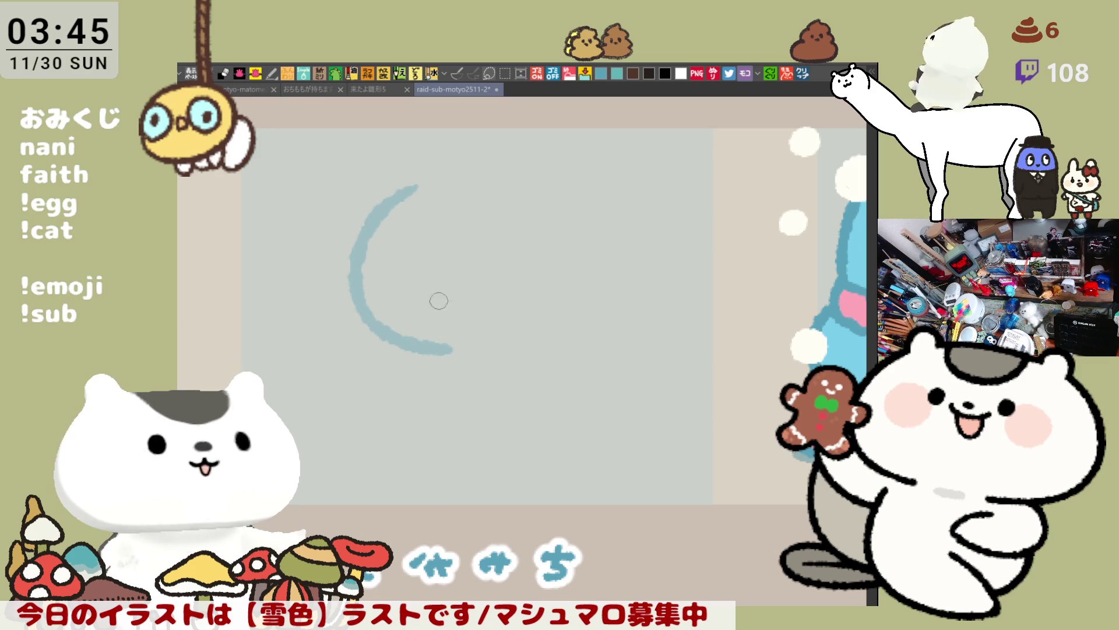
pyautogui.hotkey('ctrl', 'z')
pyautogui.moveTo(422, 194)
pyautogui.mouseDown()
pyautogui.moveTo(392, 202)
pyautogui.moveTo(419, 345)
pyautogui.mouseUp()
pyautogui.hotkey('ctrl', 'z')
pyautogui.moveTo(417, 188)
pyautogui.mouseDown()
pyautogui.moveTo(400, 193)
pyautogui.moveTo(418, 351)
pyautogui.mouseUp()
pyautogui.hotkey('ctrl', 'z')
# Try a longer lower sweep under the curve and trim the arc's tip and edge.
pyautogui.moveTo(349, 303); pyautogui.dragTo(453, 359)
pyautogui.hotkey('ctrl', 'z')
pyautogui.moveTo(351, 315); pyautogui.dragTo(474, 352)
pyautogui.hotkey('ctrl', 'z')
pyautogui.moveTo(360, 307); pyautogui.dragTo(475, 341)
pyautogui.hotkey('ctrl', 'z')
pyautogui.moveTo(359, 318); pyautogui.dragTo(475, 350)
pyautogui.hotkey('ctrl', 'z')
pyautogui.moveTo(347, 302); pyautogui.dragTo(478, 347)
pyautogui.moveTo(415, 188)
pyautogui.mouseDown()
pyautogui.moveTo(379, 204)
pyautogui.moveTo(375, 195)
pyautogui.moveTo(325, 320)
pyautogui.moveTo(329, 271)
pyautogui.moveTo(375, 220)
pyautogui.moveTo(350, 269)
pyautogui.moveTo(354, 319)
pyautogui.moveTo(426, 353)
pyautogui.moveTo(490, 347)
pyautogui.moveTo(341, 312)
pyautogui.moveTo(363, 242)
pyautogui.moveTo(388, 338)
pyautogui.mouseUp()
pyautogui.hotkey('ctrl', 'z')
# Redraw the long face arc repeatedly, settling on a short tapered stroke.
pyautogui.moveTo(365, 219); pyautogui.dragTo(387, 337)
pyautogui.hotkey('ctrl', 'z')
pyautogui.moveTo(375, 208); pyautogui.dragTo(387, 337)
pyautogui.hotkey('ctrl', 'z')
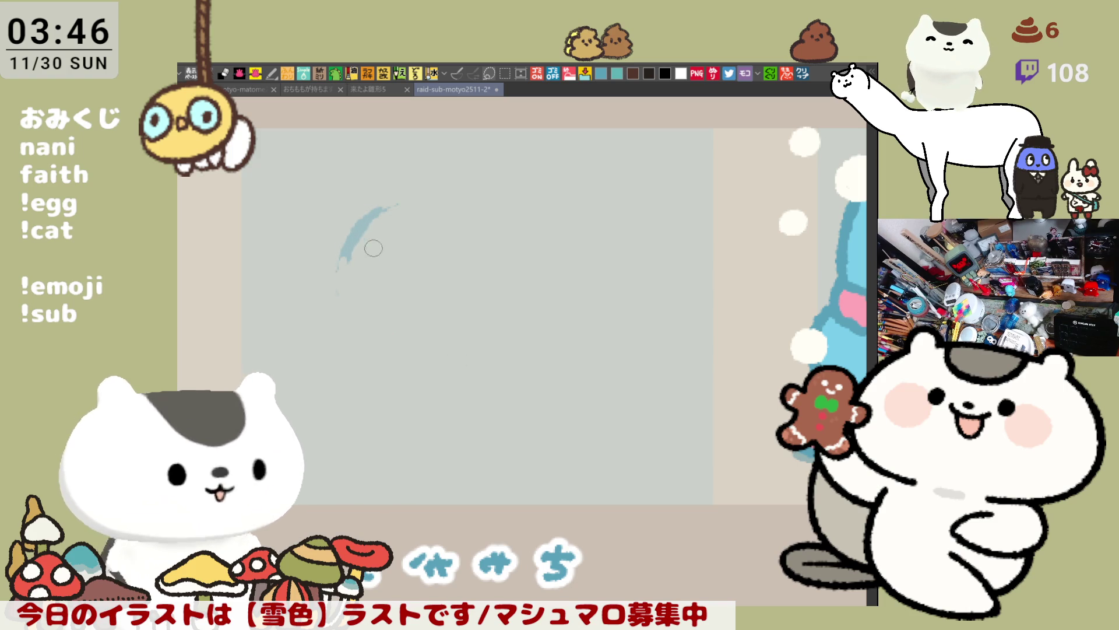
pyautogui.moveTo(362, 232); pyautogui.dragTo(403, 344)
pyautogui.hotkey('ctrl', 'z')
pyautogui.moveTo(376, 210); pyautogui.dragTo(420, 344)
pyautogui.hotkey('ctrl', 'z')
pyautogui.moveTo(377, 210); pyautogui.dragTo(417, 339)
pyautogui.hotkey('ctrl', 'z')
pyautogui.moveTo(376, 210)
pyautogui.mouseDown()
pyautogui.moveTo(392, 332)
pyautogui.moveTo(420, 345)
pyautogui.mouseUp()
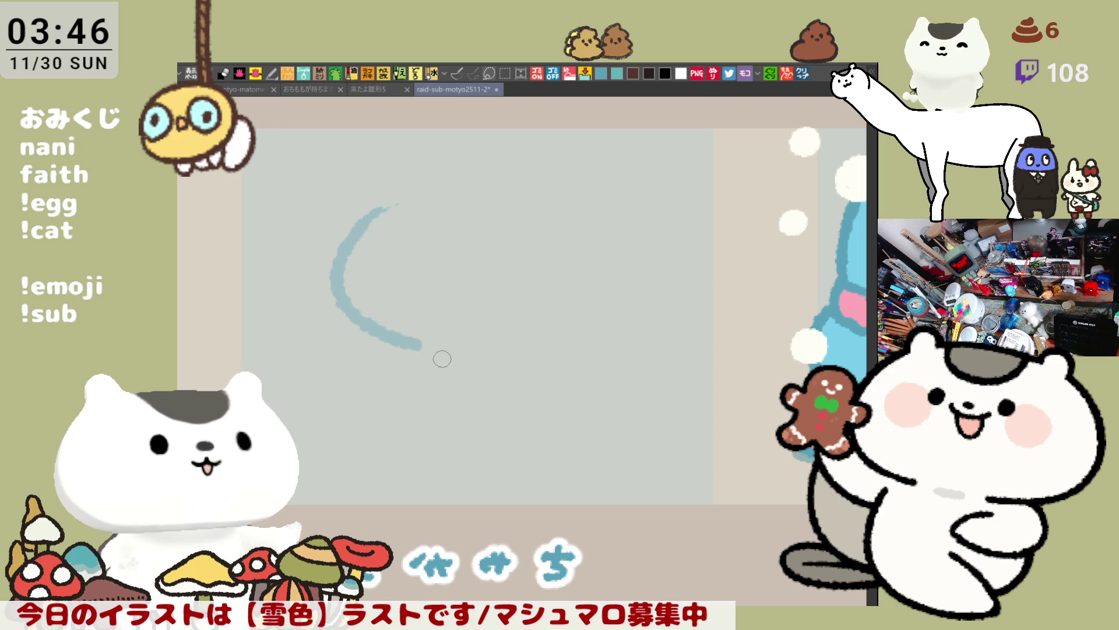
pyautogui.hotkey('ctrl', 'z')
pyautogui.moveTo(391, 208)
pyautogui.mouseDown()
pyautogui.moveTo(351, 248)
pyautogui.moveTo(338, 291)
pyautogui.moveTo(409, 341)
pyautogui.moveTo(350, 245)
pyautogui.moveTo(413, 334)
pyautogui.moveTo(350, 244)
pyautogui.moveTo(392, 335)
pyautogui.mouseUp()
pyautogui.hotkey('ctrl', 'z')
pyautogui.hotkey('ctrl', 'z')
pyautogui.hotkey('ctrl', 'z')
pyautogui.moveTo(396, 204)
pyautogui.mouseDown()
pyautogui.moveTo(338, 270)
pyautogui.moveTo(387, 337)
pyautogui.moveTo(426, 348)
pyautogui.moveTo(332, 282)
pyautogui.moveTo(419, 346)
pyautogui.moveTo(362, 260)
pyautogui.moveTo(338, 282)
pyautogui.moveTo(420, 347)
pyautogui.moveTo(487, 353)
pyautogui.mouseUp()
pyautogui.hotkey('ctrl', 'z')
pyautogui.hotkey('ctrl', 'z')
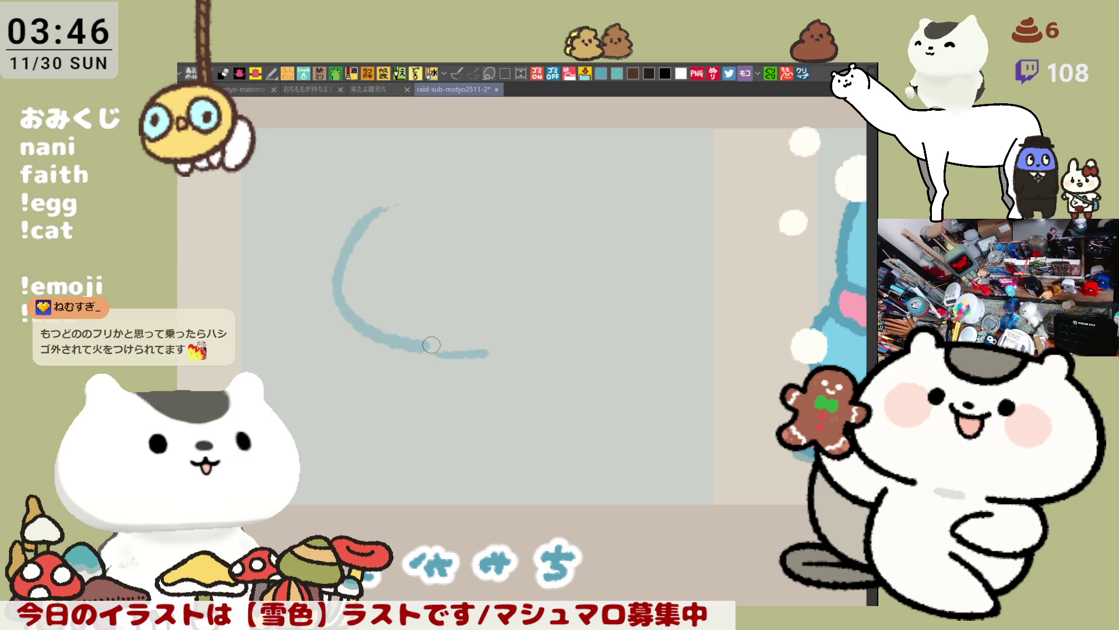
# Test a rightward stroke tail and remove it, keeping only the blue crescent.
pyautogui.moveTo(412, 348)
pyautogui.mouseDown()
pyautogui.moveTo(544, 340)
pyautogui.moveTo(426, 320)
pyautogui.moveTo(515, 339)
pyautogui.mouseUp()
pyautogui.hotkey('ctrl', 'z')
pyautogui.moveTo(423, 309); pyautogui.dragTo(532, 337)
pyautogui.hotkey('ctrl', 'z')
pyautogui.moveTo(414, 298)
pyautogui.mouseDown()
pyautogui.moveTo(513, 341)
pyautogui.moveTo(499, 333)
pyautogui.moveTo(565, 334)
pyautogui.mouseUp()
pyautogui.hotkey('ctrl', 'z')
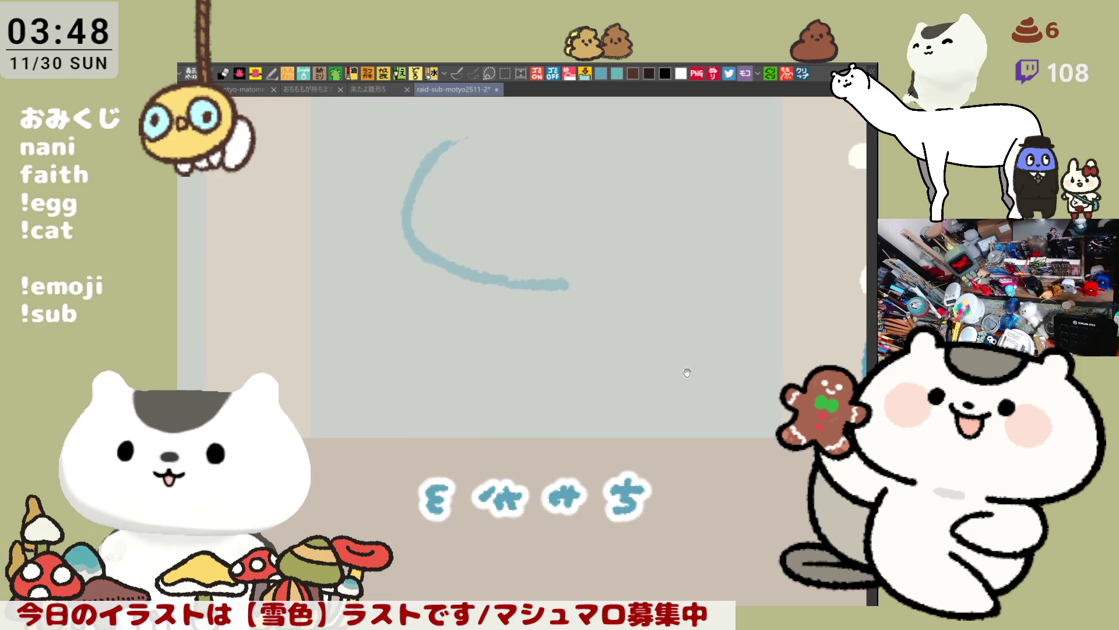
# Flip the canvas horizontally and erase the old blue face arc and its tail.
pyautogui.press('h')
pyautogui.press('h')
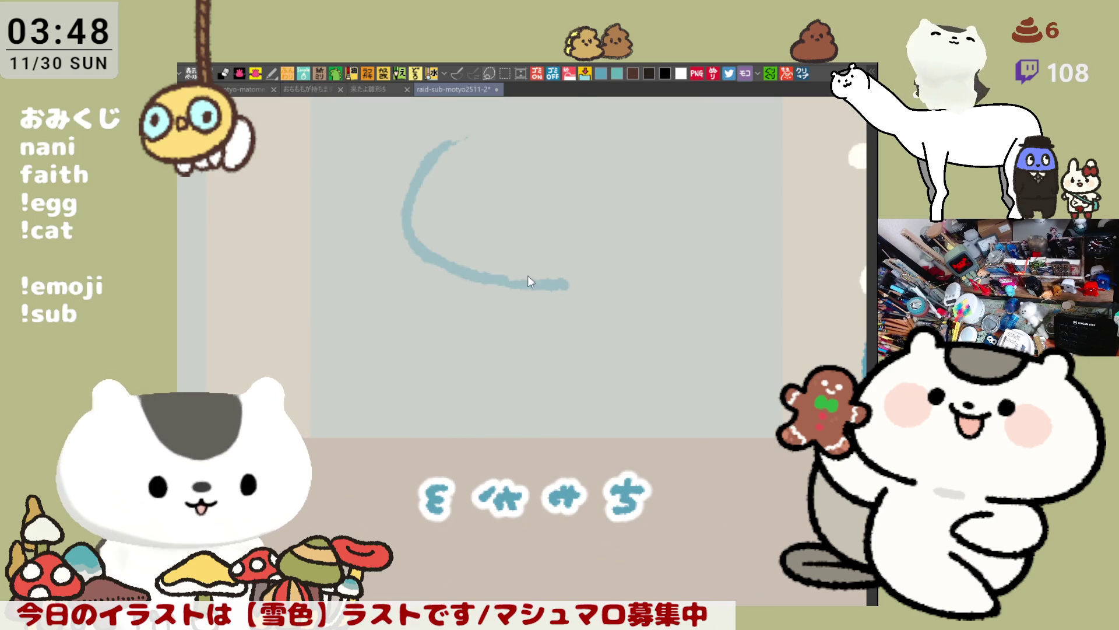
pyautogui.moveTo(512, 275)
pyautogui.mouseDown()
pyautogui.moveTo(567, 293)
pyautogui.moveTo(587, 280)
pyautogui.mouseUp()
pyautogui.hotkey('ctrl', 'z')
pyautogui.hotkey('ctrl', 'z')
pyautogui.moveTo(519, 280); pyautogui.dragTo(574, 283)
pyautogui.moveTo(423, 249)
pyautogui.mouseDown()
pyautogui.moveTo(451, 270)
pyautogui.moveTo(608, 291)
pyautogui.moveTo(484, 277)
pyautogui.mouseUp()
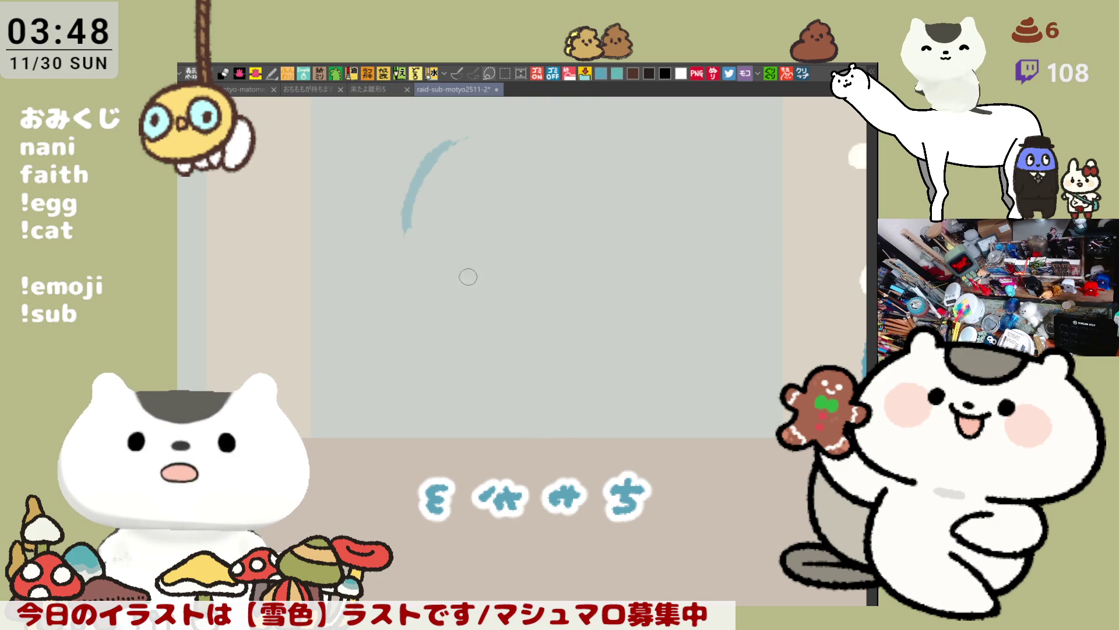
pyautogui.moveTo(440, 147); pyautogui.dragTo(402, 218)
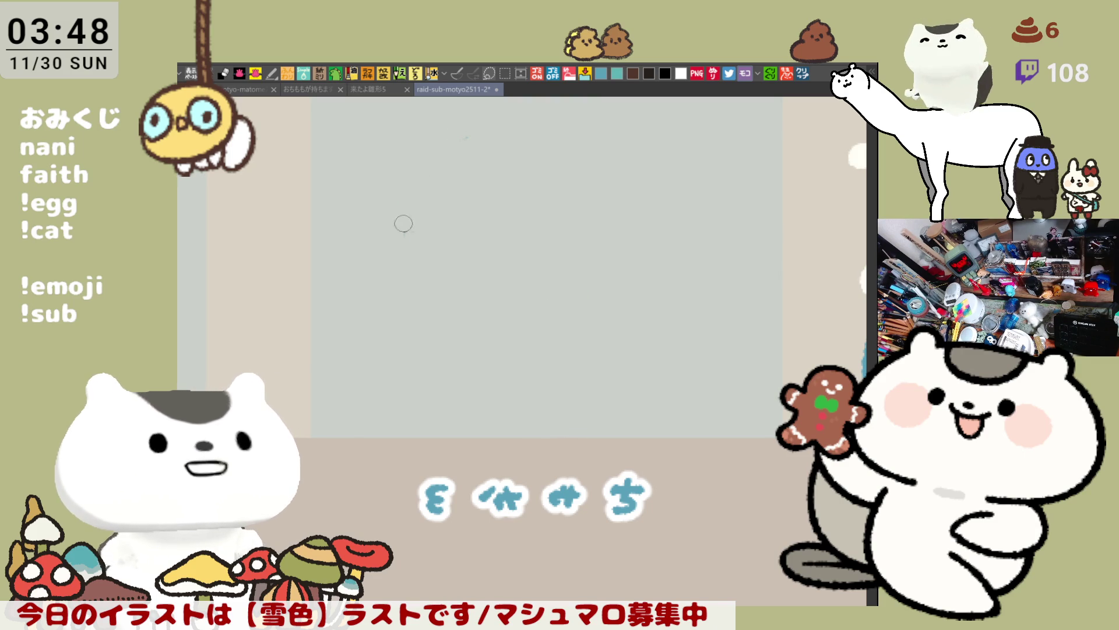
# Redraw the face side and cheek curve, undoing misdrawn attempts.
pyautogui.moveTo(466, 138)
pyautogui.mouseDown()
pyautogui.moveTo(406, 219)
pyautogui.moveTo(408, 236)
pyautogui.moveTo(414, 192)
pyautogui.moveTo(408, 232)
pyautogui.mouseUp()
pyautogui.hotkey('ctrl', 'z')
pyautogui.moveTo(426, 178); pyautogui.dragTo(470, 275)
pyautogui.hotkey('ctrl', 'z')
pyautogui.moveTo(433, 184)
pyautogui.mouseDown()
pyautogui.moveTo(439, 270)
pyautogui.moveTo(470, 283)
pyautogui.moveTo(407, 242)
pyautogui.moveTo(479, 283)
pyautogui.moveTo(587, 294)
pyautogui.mouseUp()
pyautogui.hotkey('ctrl', 'z')
pyautogui.hotkey('ctrl', 'z')
pyautogui.hotkey('ctrl', 'z')
pyautogui.hotkey('ctrl', 'z')
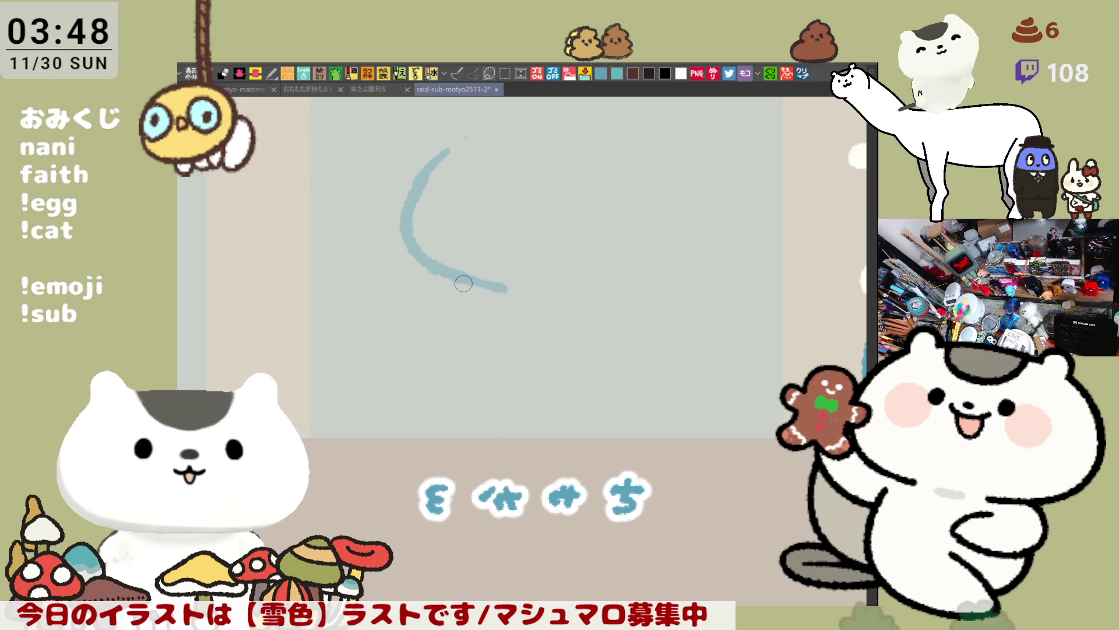
pyautogui.hscroll(3, 470, 283)
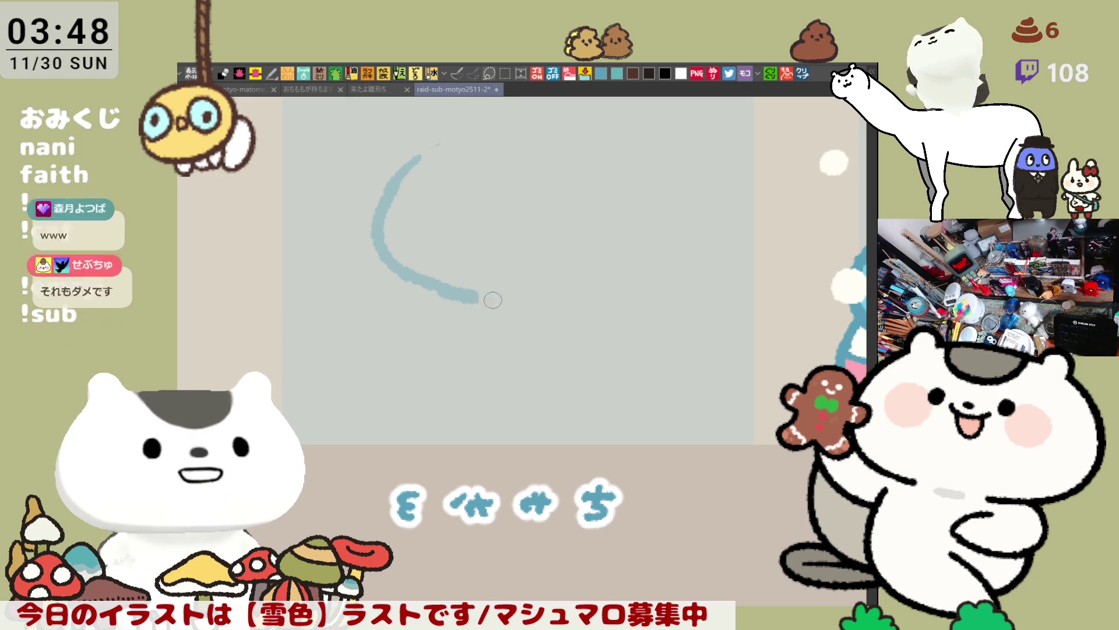
# Draw the chin line sweeping right, retrying until its tail length fits.
pyautogui.moveTo(473, 293); pyautogui.dragTo(531, 301)
pyautogui.hotkey('ctrl', 'z')
pyautogui.moveTo(467, 288); pyautogui.dragTo(537, 290)
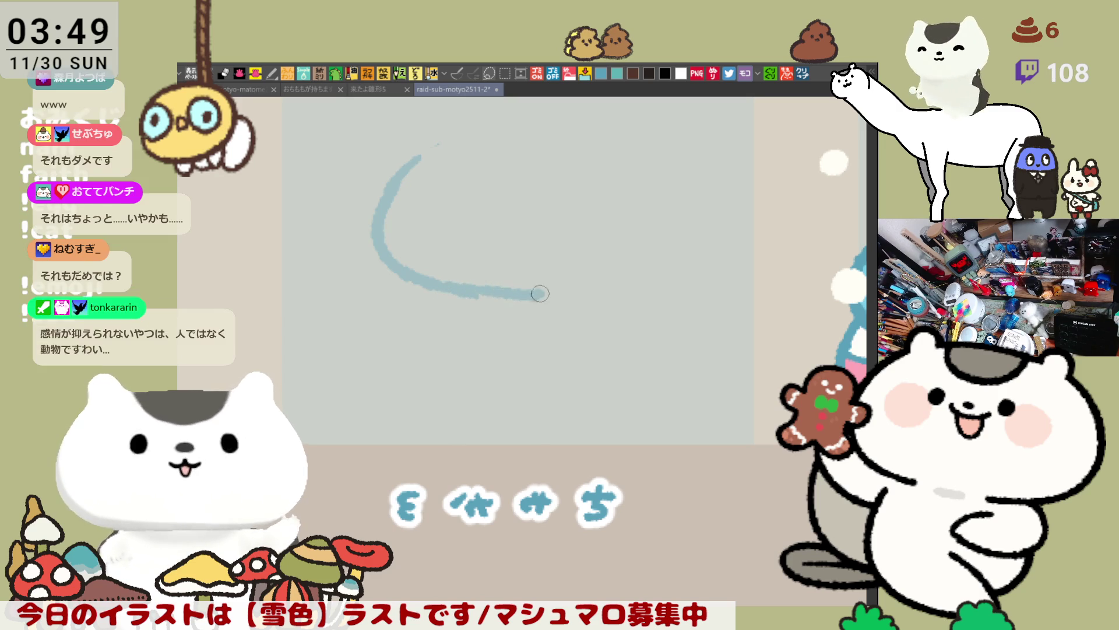
pyautogui.hotkey('ctrl', 'z')
pyautogui.moveTo(461, 286); pyautogui.dragTo(551, 294)
pyautogui.hotkey('ctrl', 'z')
pyautogui.moveTo(463, 290); pyautogui.dragTo(540, 290)
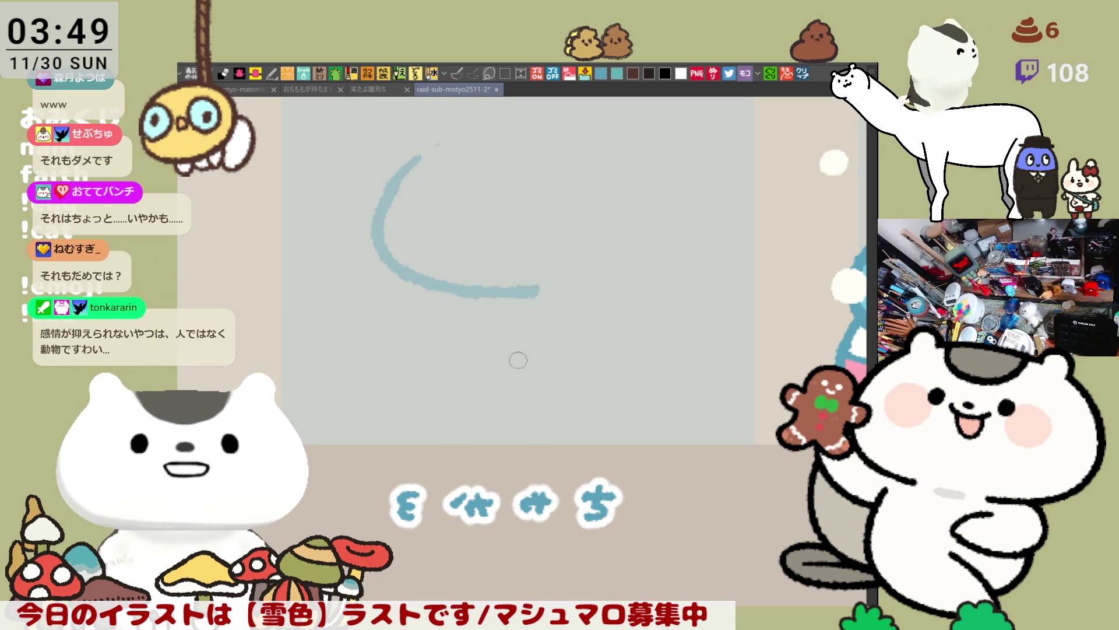
# Rotate the view slightly and draw a short eye line inside the face.
pyautogui.moveTo(687, 249); pyautogui.dragTo(592, 257)
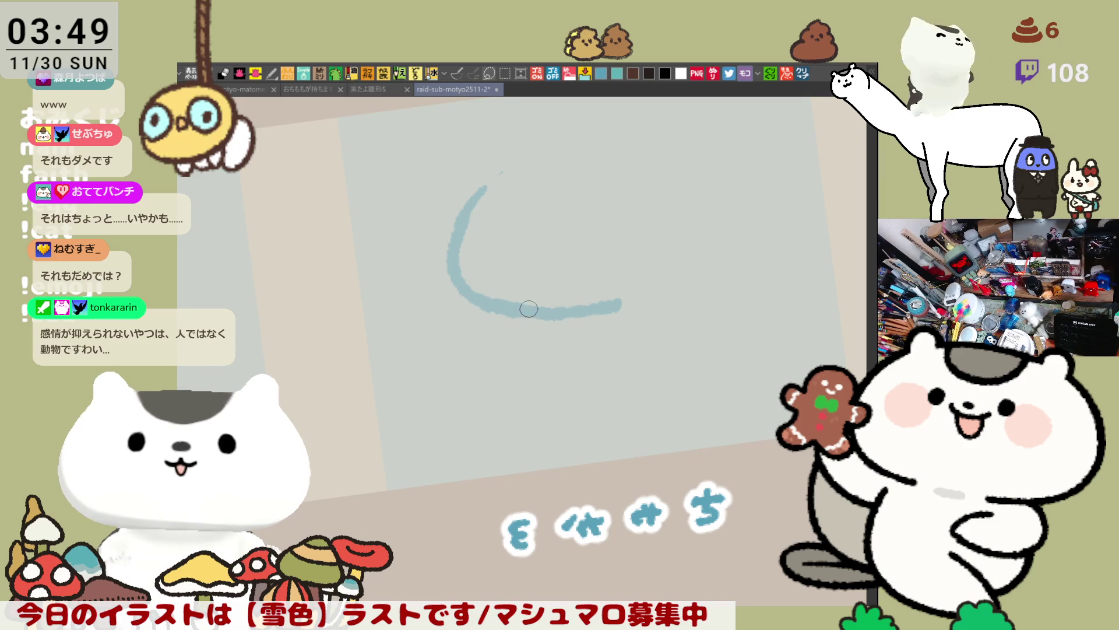
pyautogui.press('^')
pyautogui.press('^')
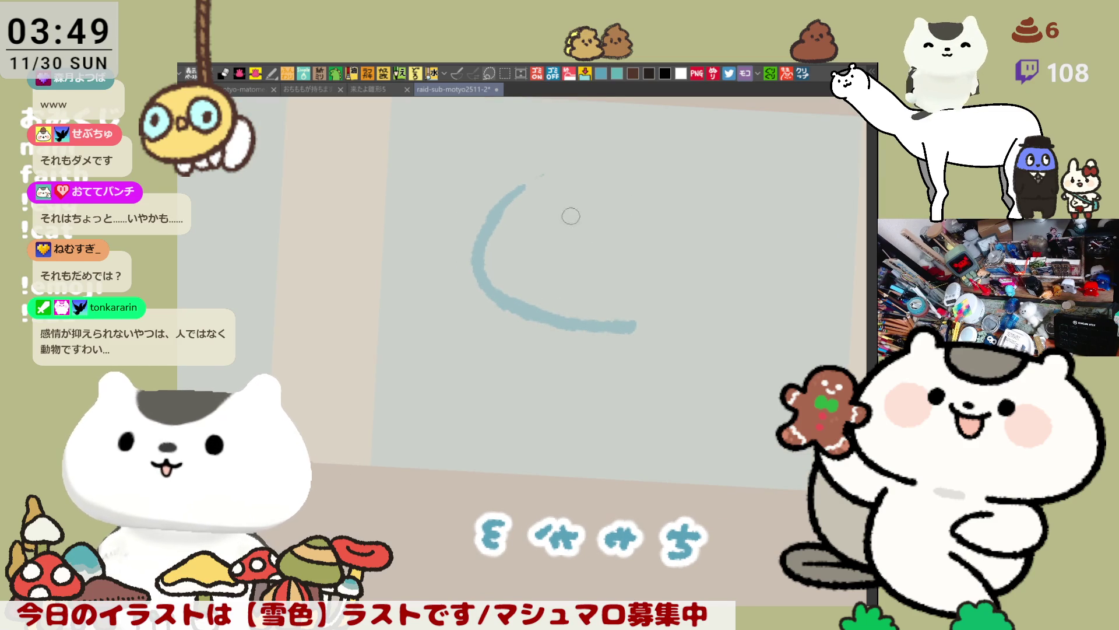
pyautogui.moveTo(551, 240)
pyautogui.mouseDown()
pyautogui.moveTo(520, 238)
pyautogui.moveTo(549, 243)
pyautogui.mouseUp()
pyautogui.hotkey('ctrl', 'z')
pyautogui.hotkey('ctrl', 'z')
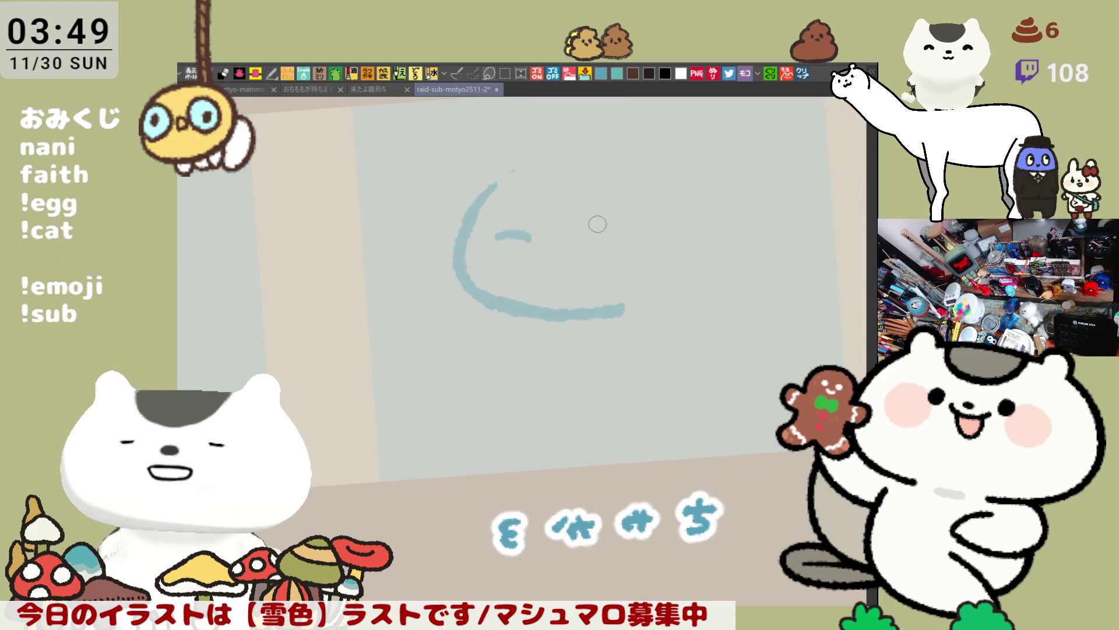
# Redraw the left closed eye and add a small nose between the eyes.
pyautogui.hotkey('ctrl', 'z')
pyautogui.moveTo(493, 237); pyautogui.dragTo(610, 255)
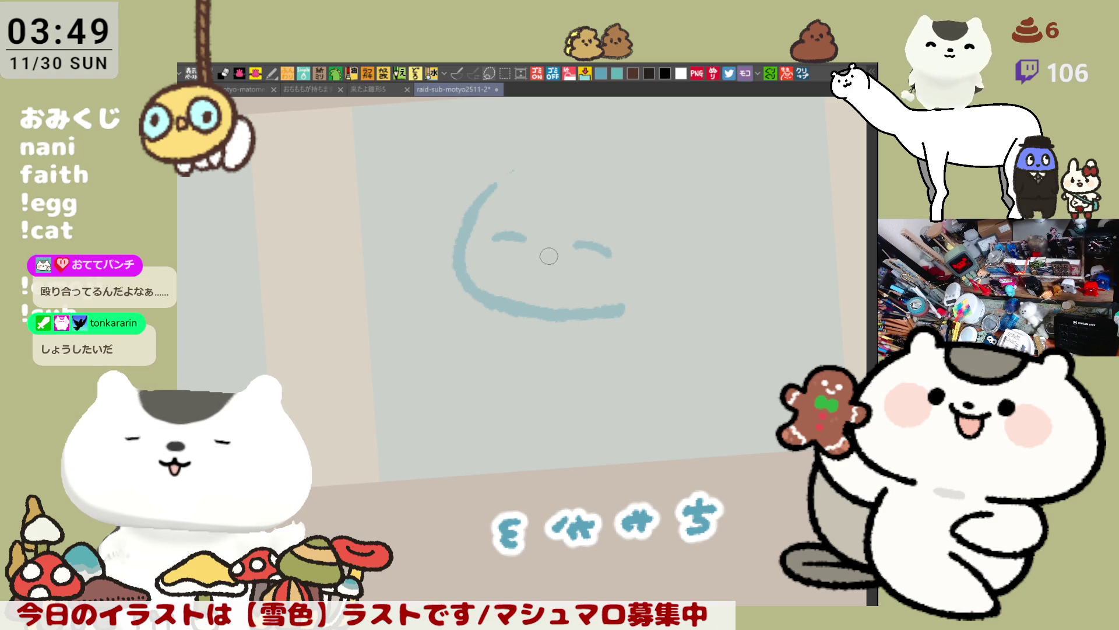
pyautogui.moveTo(539, 246); pyautogui.dragTo(538, 257)
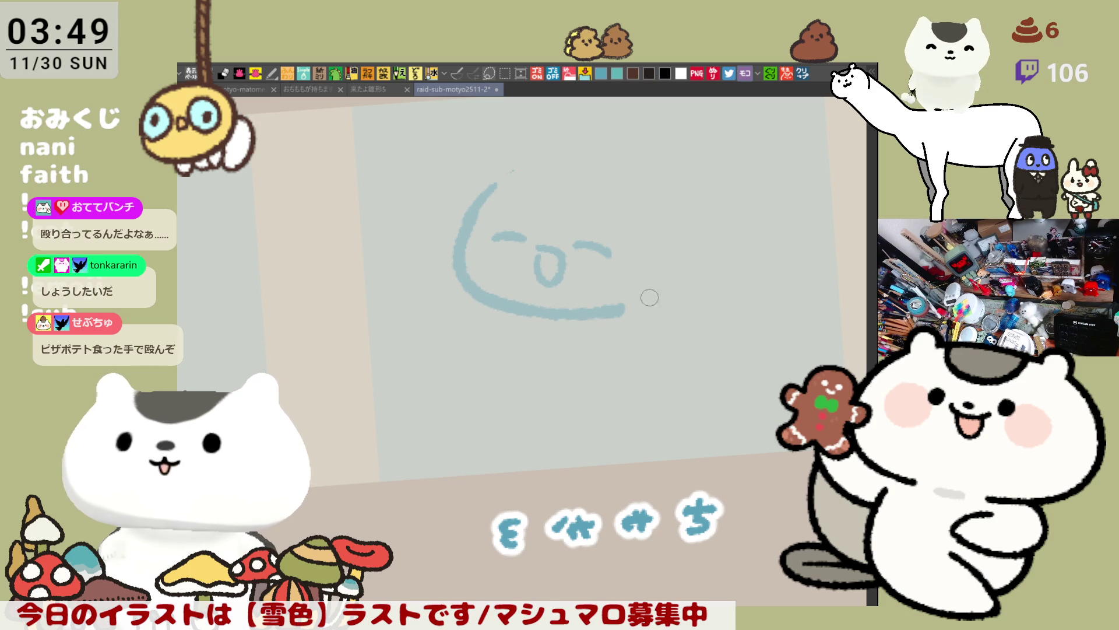
# Sketch the wavy fringe across the head with a curl at its right end.
pyautogui.moveTo(577, 168); pyautogui.dragTo(562, 217)
pyautogui.hotkey('ctrl', 'z')
pyautogui.moveTo(570, 179)
pyautogui.mouseDown()
pyautogui.moveTo(554, 218)
pyautogui.moveTo(605, 224)
pyautogui.moveTo(633, 245)
pyautogui.mouseUp()
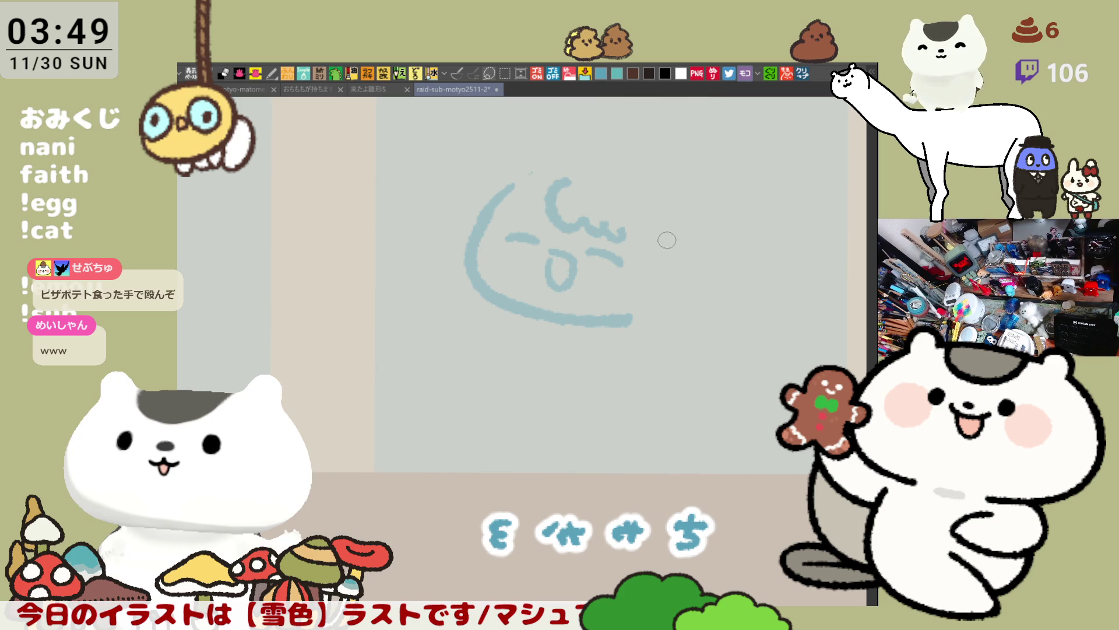
pyautogui.hotkey('ctrl', 'z')
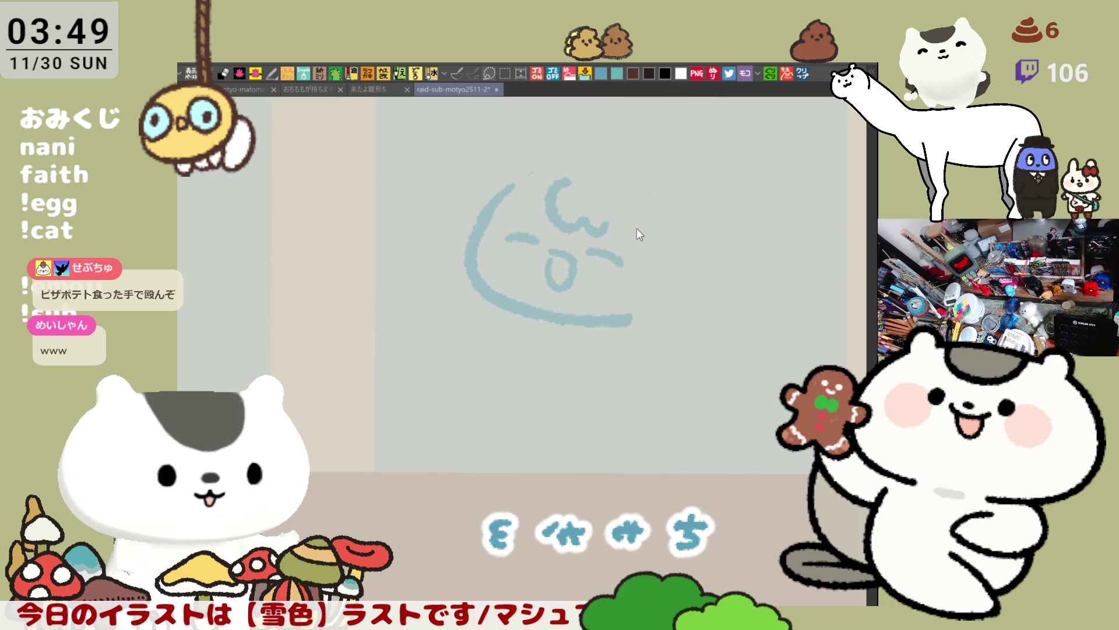
pyautogui.moveTo(606, 229); pyautogui.dragTo(658, 249)
pyautogui.moveTo(625, 184)
pyautogui.mouseDown()
pyautogui.moveTo(646, 250)
pyautogui.moveTo(633, 230)
pyautogui.mouseUp()
pyautogui.hotkey('ctrl', 'z')
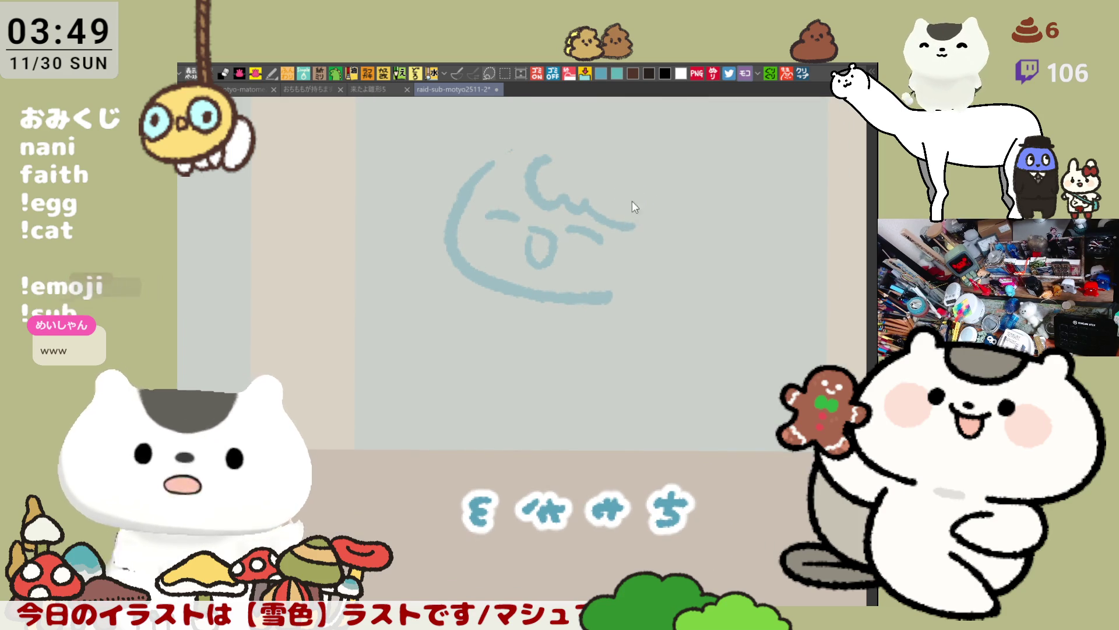
pyautogui.moveTo(577, 199); pyautogui.dragTo(628, 238)
pyautogui.hotkey('ctrl', 'z')
pyautogui.moveTo(580, 200); pyautogui.dragTo(635, 231)
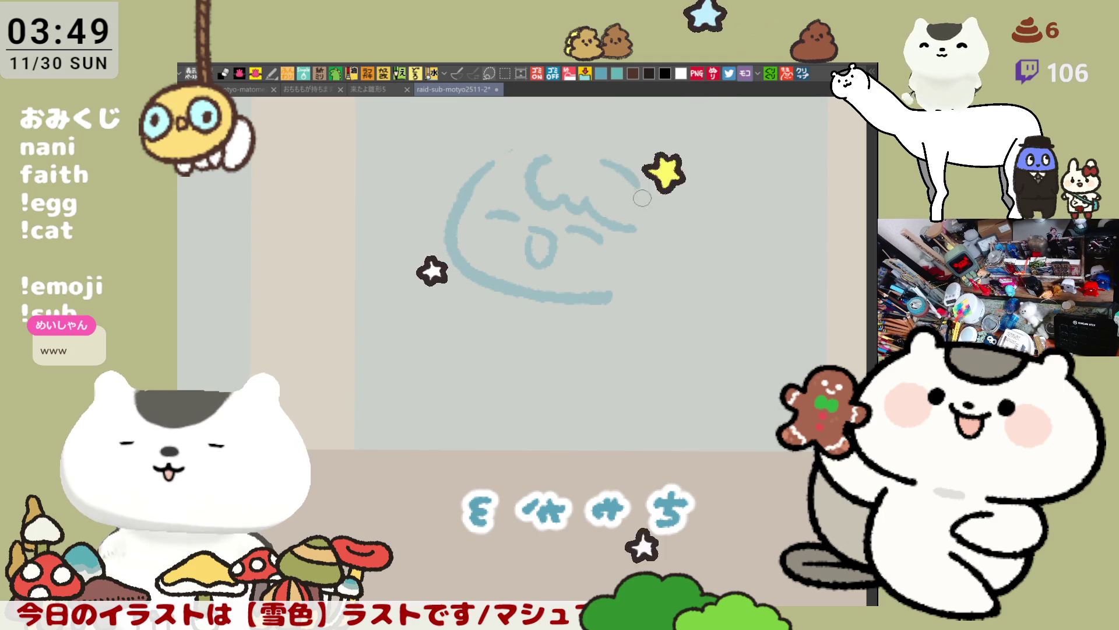
pyautogui.moveTo(630, 185); pyautogui.dragTo(639, 229)
pyautogui.hotkey('ctrl', 'z')
pyautogui.moveTo(625, 185); pyautogui.dragTo(631, 225)
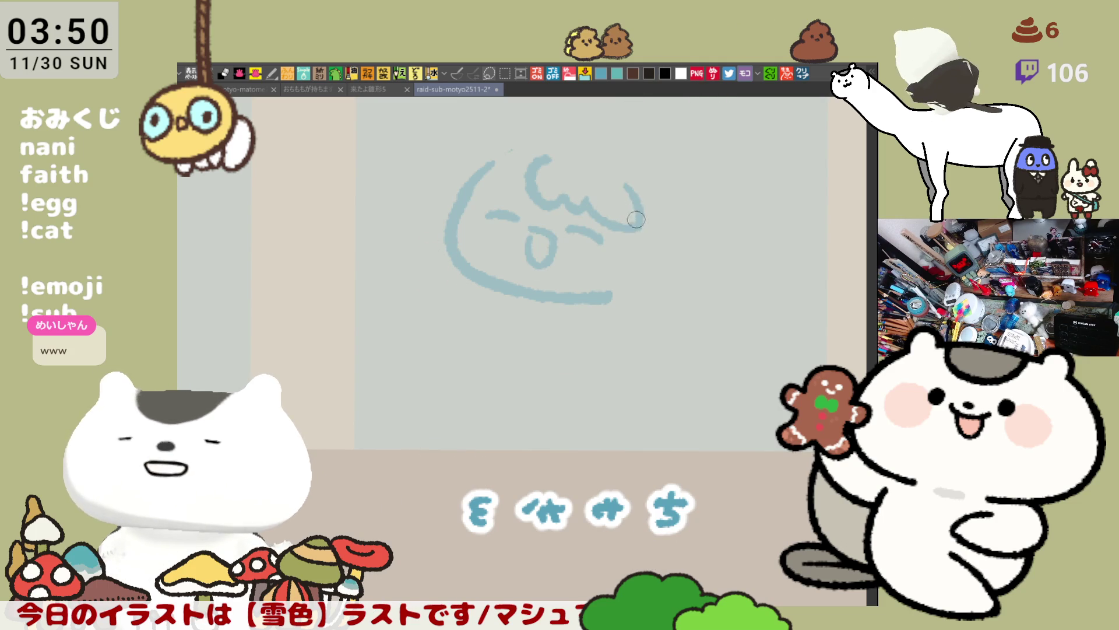
# Draw hair falling from the fringe's right end and curving down to the chin.
pyautogui.press('-')
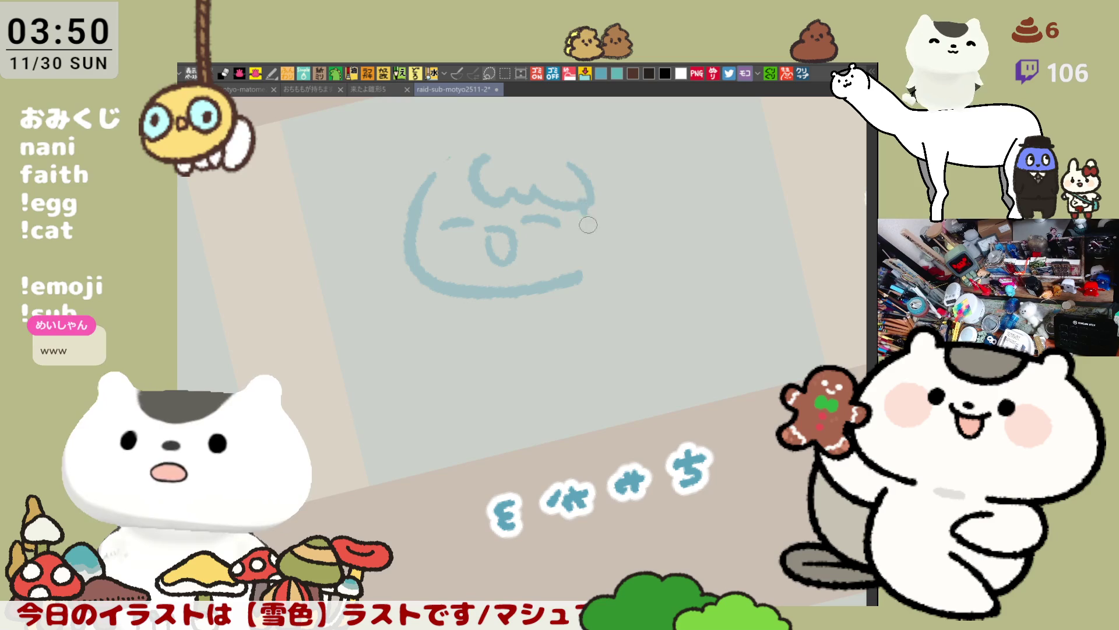
pyautogui.moveTo(590, 206)
pyautogui.mouseDown()
pyautogui.moveTo(576, 240)
pyautogui.moveTo(590, 258)
pyautogui.mouseUp()
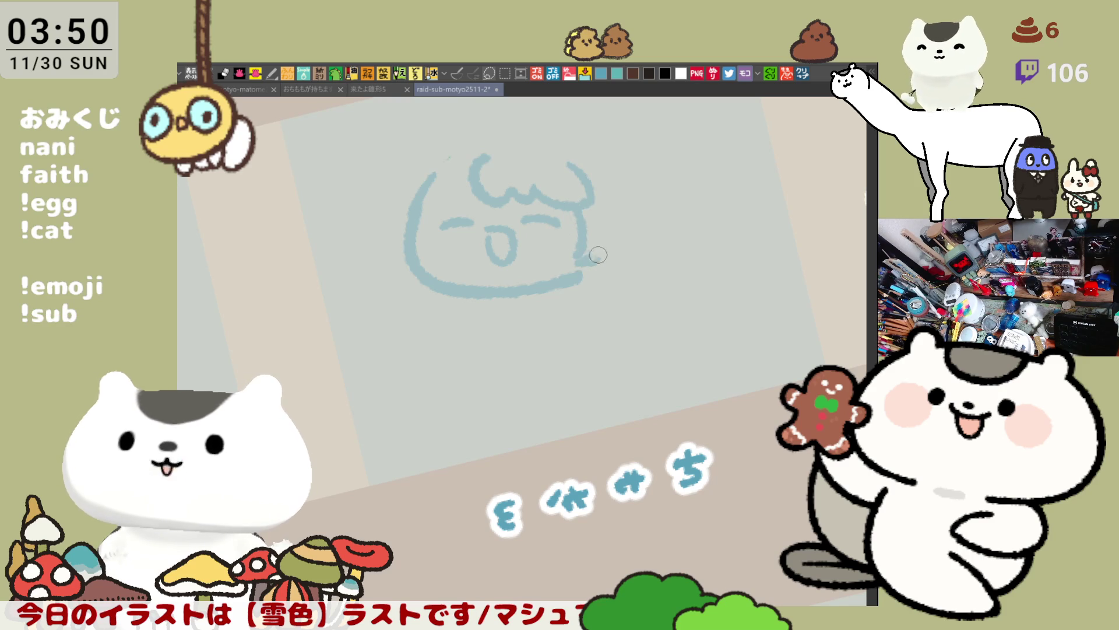
pyautogui.moveTo(613, 212); pyautogui.dragTo(590, 264)
pyautogui.hotkey('ctrl', 'z')
pyautogui.moveTo(620, 208); pyautogui.dragTo(587, 267)
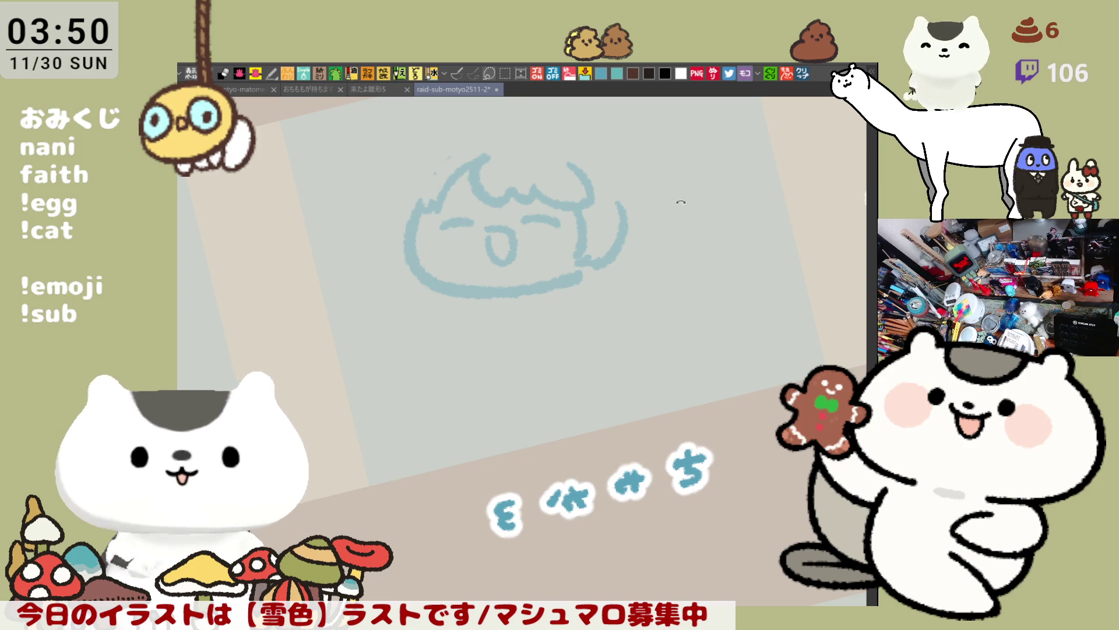
pyautogui.press('-')
# Save the file and sketch hair along the left edge of the face.
pyautogui.hotkey('ctrl', 's')
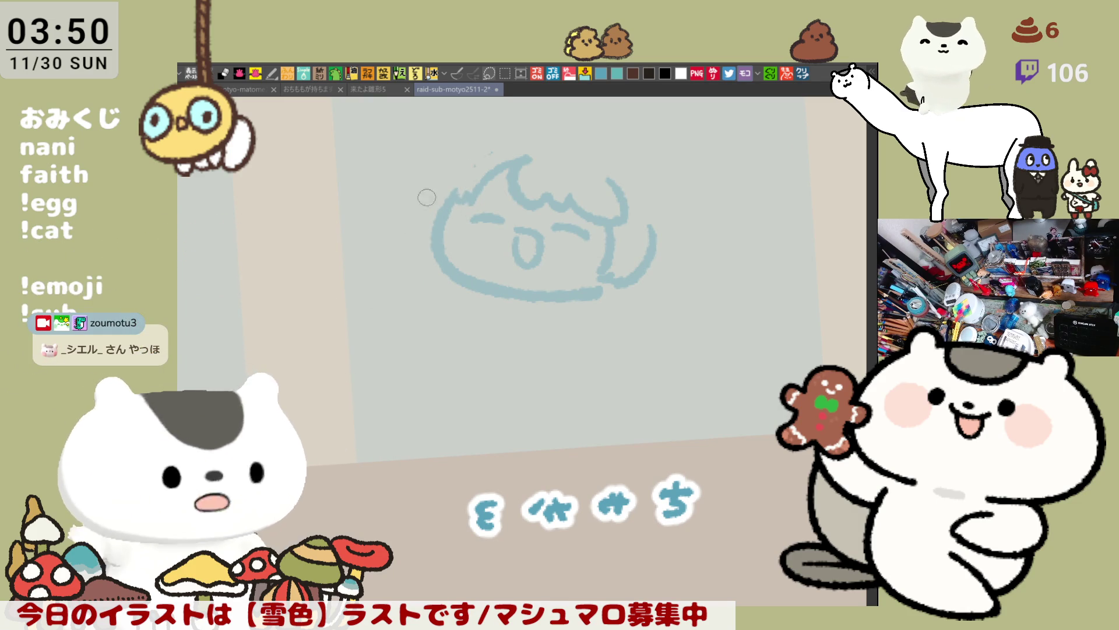
pyautogui.moveTo(448, 175); pyautogui.dragTo(425, 248)
pyautogui.moveTo(446, 181); pyautogui.dragTo(428, 253)
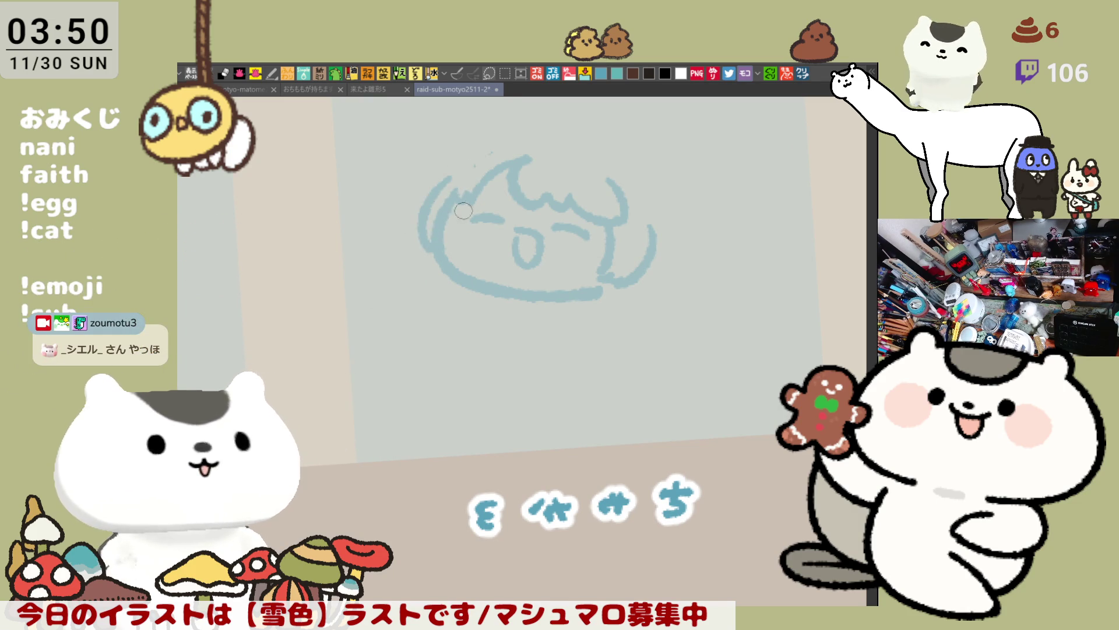
# Draw an arc over the top of the head.
pyautogui.moveTo(466, 214); pyautogui.dragTo(551, 194)
pyautogui.hotkey('ctrl', 'z')
pyautogui.moveTo(483, 202); pyautogui.dragTo(565, 188)
pyautogui.hotkey('ctrl', 'z')
pyautogui.moveTo(482, 202); pyautogui.dragTo(566, 192)
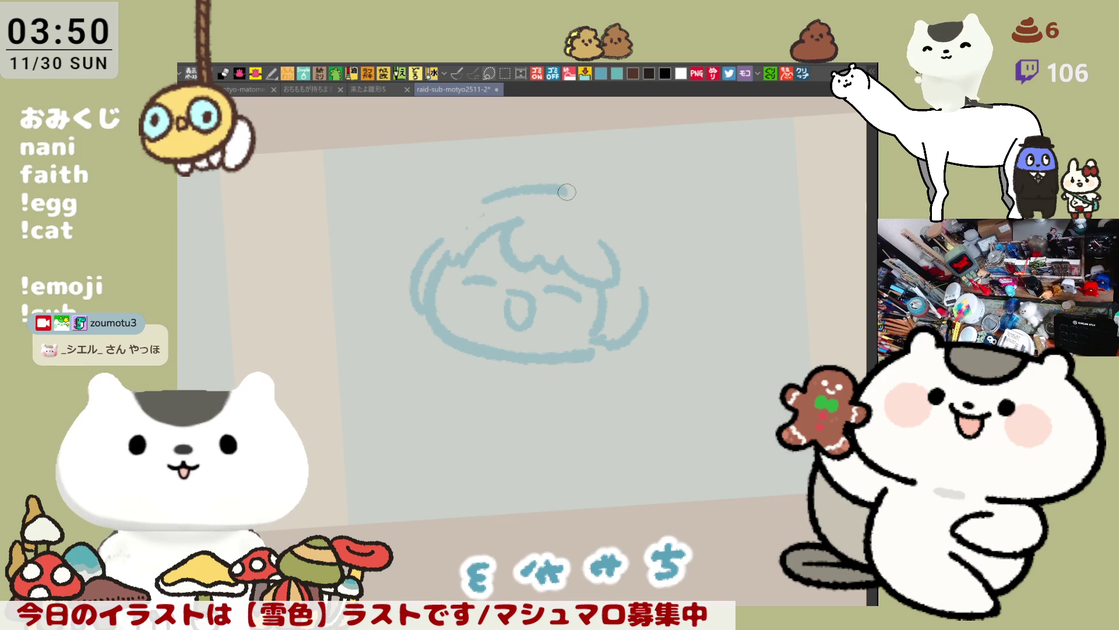
pyautogui.hotkey('ctrl', 'z')
# Draw the right side of the head with bob-length hair curving down past the chin.
pyautogui.moveTo(486, 202)
pyautogui.mouseDown()
pyautogui.moveTo(548, 189)
pyautogui.moveTo(583, 204)
pyautogui.moveTo(656, 269)
pyautogui.mouseUp()
pyautogui.hotkey('ctrl', 'z')
pyautogui.moveTo(601, 209); pyautogui.dragTo(656, 291)
pyautogui.hotkey('ctrl', 'z')
pyautogui.moveTo(599, 207); pyautogui.dragTo(659, 298)
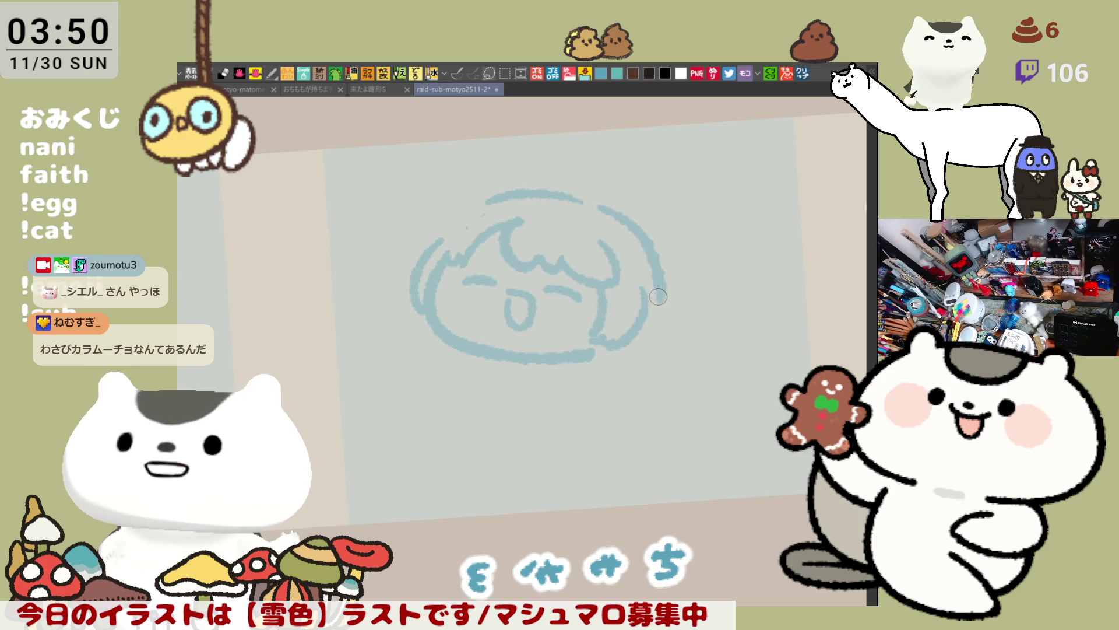
pyautogui.hotkey('ctrl', 'z')
pyautogui.moveTo(603, 214)
pyautogui.mouseDown()
pyautogui.moveTo(659, 319)
pyautogui.moveTo(624, 218)
pyautogui.moveTo(642, 306)
pyautogui.mouseUp()
pyautogui.hotkey('ctrl', 'z')
pyautogui.hotkey('ctrl', 'z')
pyautogui.moveTo(603, 211); pyautogui.dragTo(644, 313)
pyautogui.hotkey('ctrl', 'z')
pyautogui.moveTo(607, 205)
pyautogui.mouseDown()
pyautogui.moveTo(659, 323)
pyautogui.moveTo(615, 224)
pyautogui.moveTo(649, 301)
pyautogui.mouseUp()
pyautogui.hotkey('ctrl', 'z')
pyautogui.hotkey('ctrl', 'z')
pyautogui.hotkey('ctrl', 'z')
pyautogui.moveTo(605, 208)
pyautogui.mouseDown()
pyautogui.moveTo(655, 286)
pyautogui.moveTo(656, 321)
pyautogui.mouseUp()
pyautogui.hotkey('ctrl', 'z')
pyautogui.moveTo(604, 206); pyautogui.dragTo(652, 326)
pyautogui.hotkey('ctrl', 'z')
pyautogui.moveTo(606, 204); pyautogui.dragTo(657, 317)
pyautogui.hotkey('ctrl', 'z')
pyautogui.moveTo(607, 204)
pyautogui.mouseDown()
pyautogui.moveTo(633, 224)
pyautogui.moveTo(650, 332)
pyautogui.mouseUp()
pyautogui.hotkey('ctrl', 'z')
pyautogui.moveTo(603, 214); pyautogui.dragTo(640, 338)
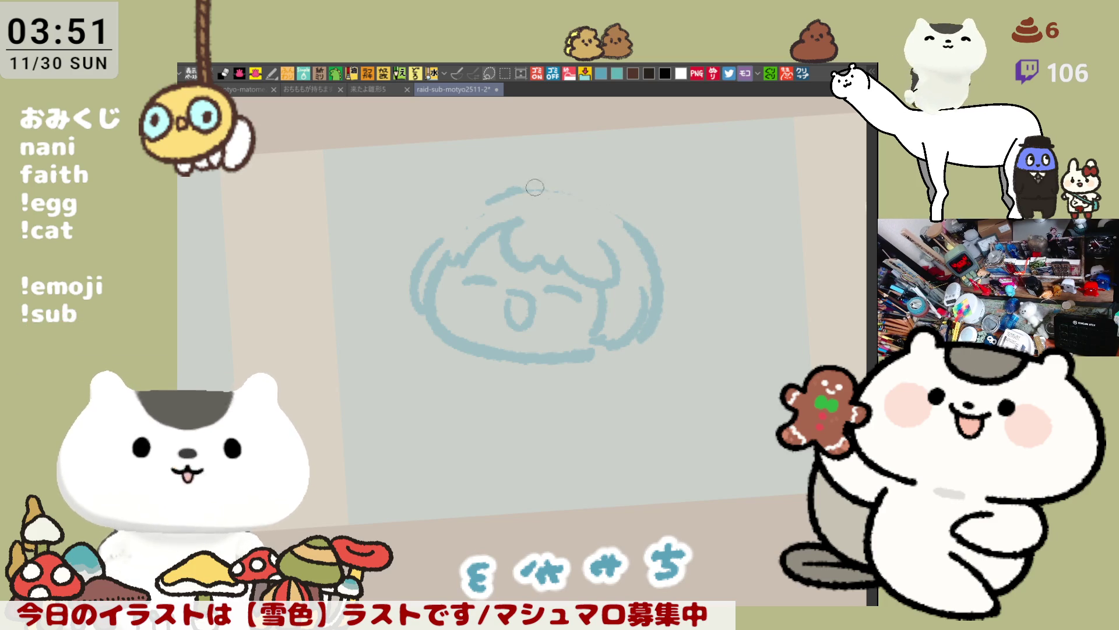
# Retrace the top arc of the head and sketch an ear line above it.
pyautogui.moveTo(542, 190); pyautogui.dragTo(606, 207)
pyautogui.press('-')
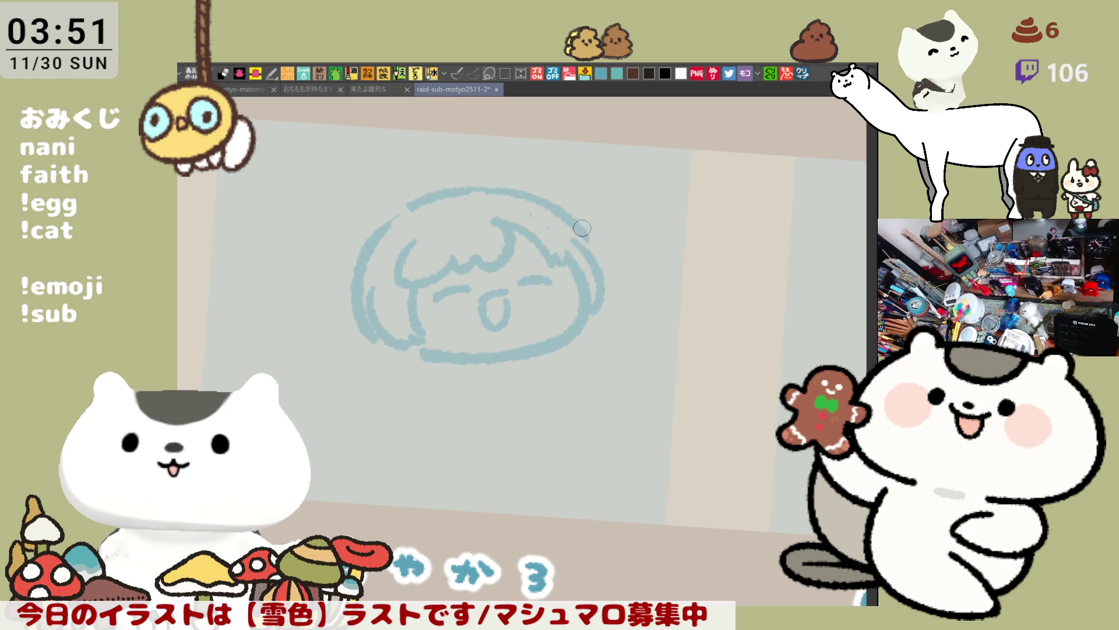
pyautogui.press('-')
pyautogui.press('-')
pyautogui.press('-')
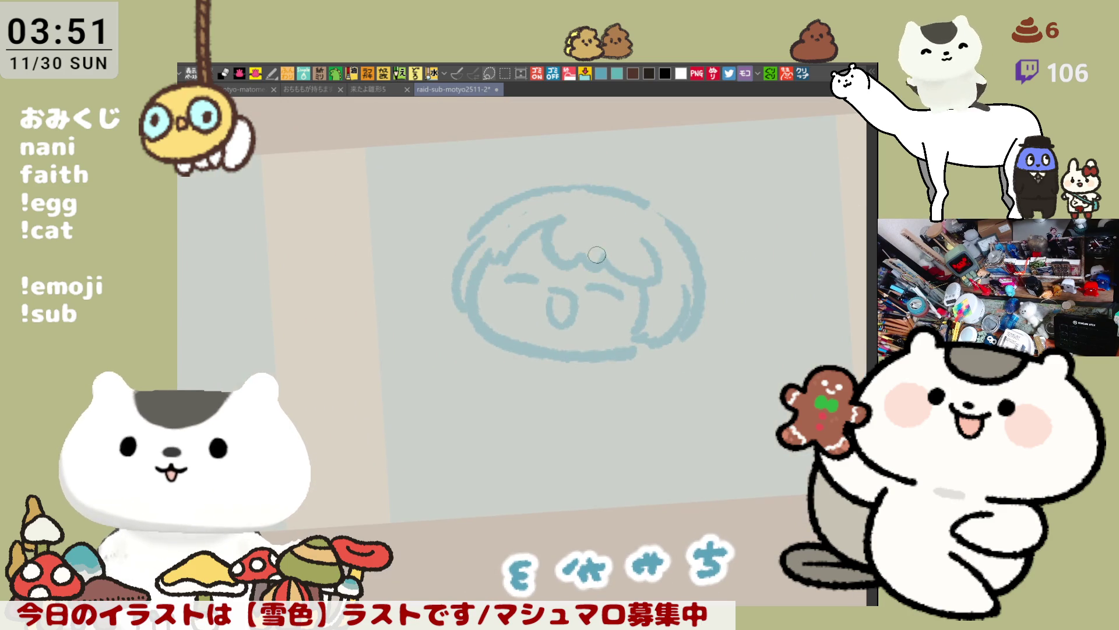
pyautogui.moveTo(495, 203); pyautogui.dragTo(515, 139)
# Draw the left cat ear with an inner-ear line.
pyautogui.hotkey('ctrl', 'z')
pyautogui.moveTo(478, 217); pyautogui.dragTo(513, 145)
pyautogui.hotkey('ctrl', 'z')
pyautogui.moveTo(482, 211)
pyautogui.mouseDown()
pyautogui.moveTo(513, 148)
pyautogui.moveTo(576, 189)
pyautogui.mouseUp()
pyautogui.moveTo(514, 156); pyautogui.dragTo(520, 184)
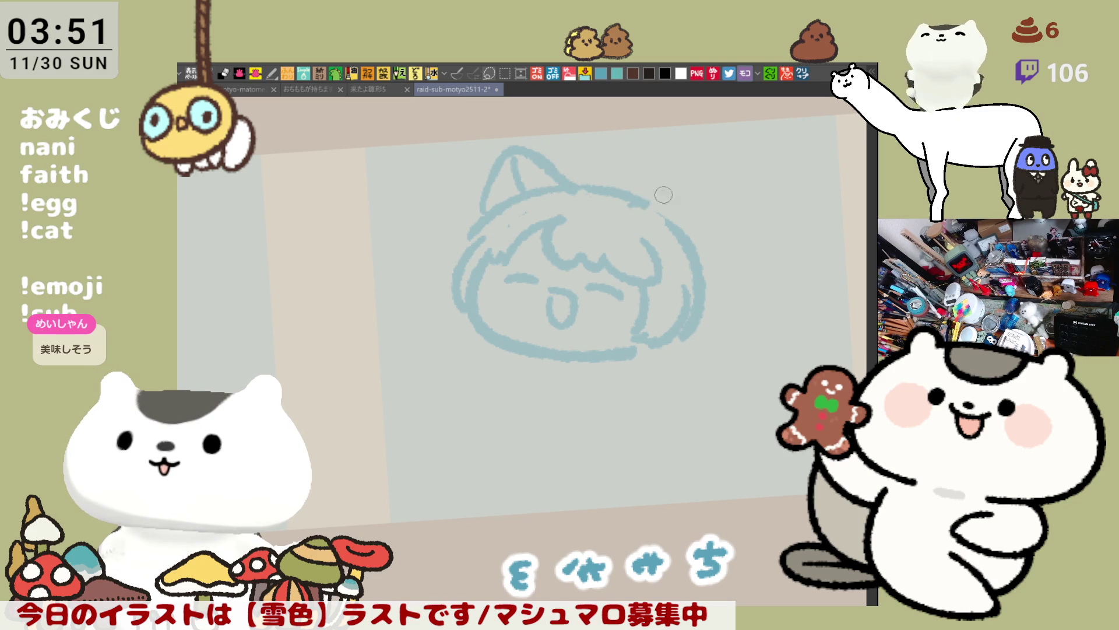
# With the view flipped horizontally, draw the second cat ear and its inner-ear line.
pyautogui.moveTo(633, 203); pyautogui.dragTo(709, 189)
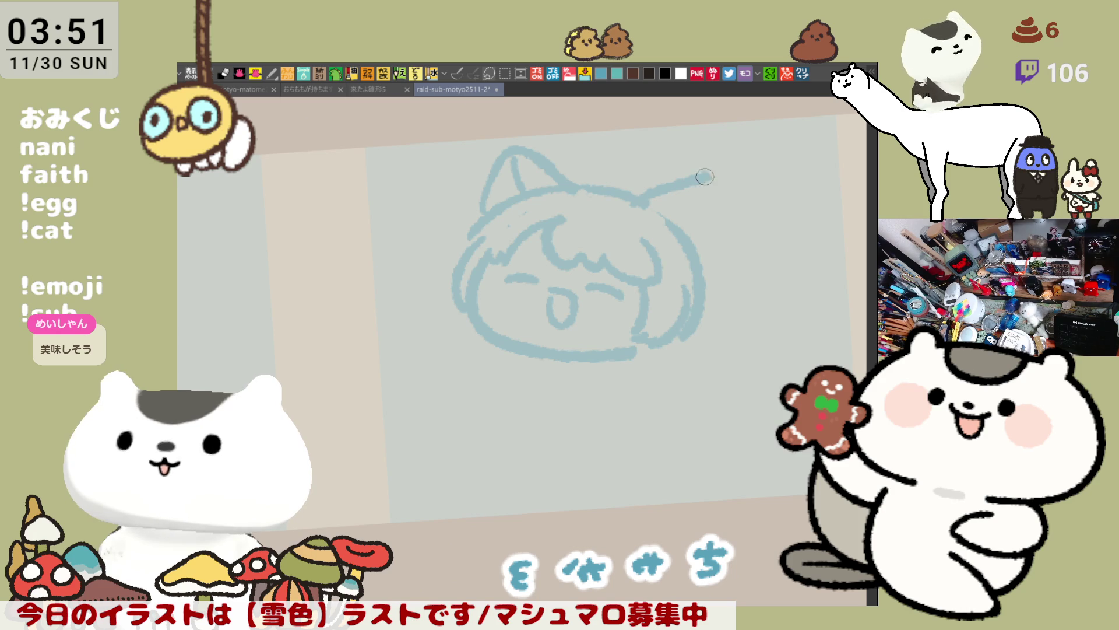
pyautogui.hotkey('ctrl', 'z')
pyautogui.press('h')
pyautogui.moveTo(414, 245); pyautogui.dragTo(516, 262)
pyautogui.moveTo(426, 191); pyautogui.dragTo(440, 187)
pyautogui.moveTo(420, 263)
pyautogui.mouseDown()
pyautogui.moveTo(443, 185)
pyautogui.moveTo(504, 206)
pyautogui.mouseUp()
pyautogui.hotkey('ctrl', 'z')
pyautogui.moveTo(441, 188); pyautogui.dragTo(425, 262)
pyautogui.moveTo(441, 188); pyautogui.dragTo(508, 213)
pyautogui.hotkey('ctrl', 'z')
pyautogui.moveTo(429, 187); pyautogui.dragTo(507, 210)
pyautogui.moveTo(438, 195); pyautogui.dragTo(457, 220)
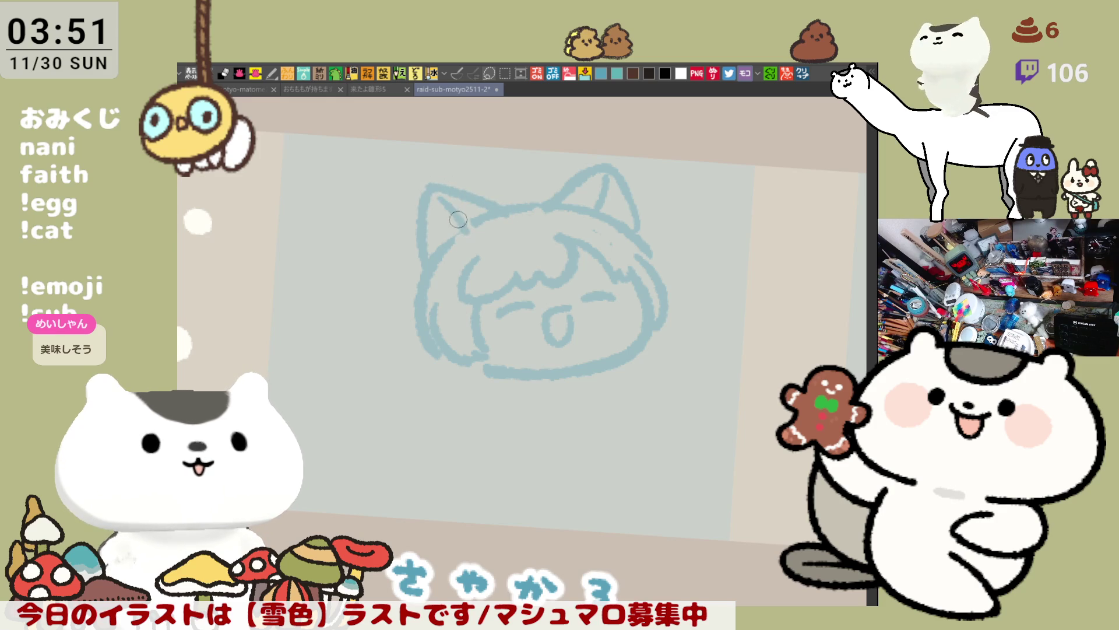
# Refine the right ear's edges, join it to the head outline, and touch up the right cheek.
pyautogui.press('-')
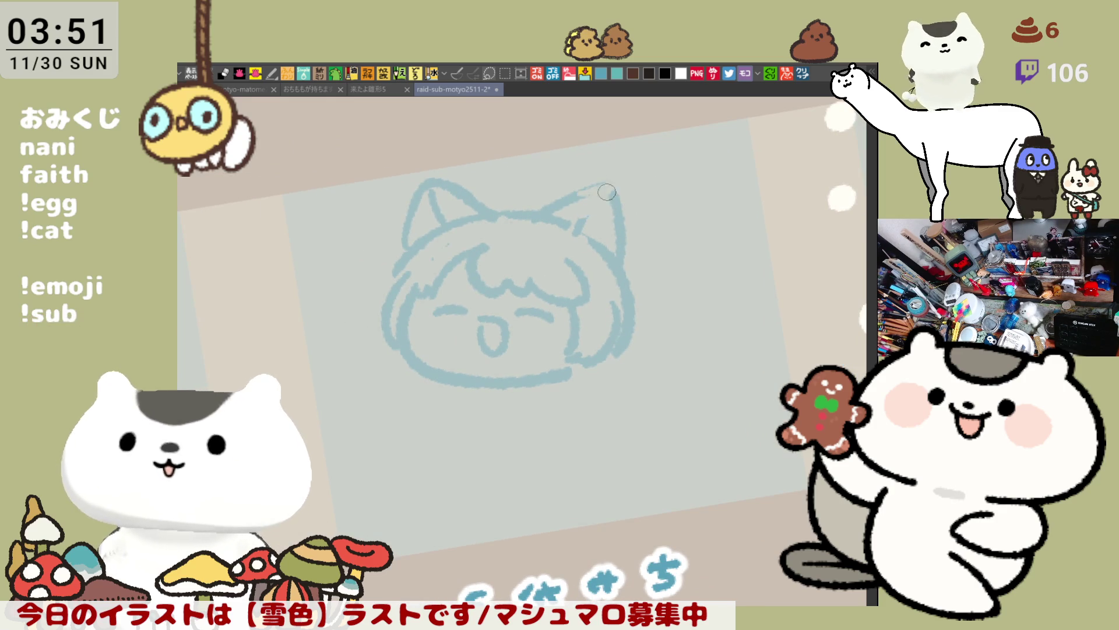
pyautogui.moveTo(580, 193)
pyautogui.mouseDown()
pyautogui.moveTo(603, 194)
pyautogui.moveTo(580, 216)
pyautogui.moveTo(586, 224)
pyautogui.mouseUp()
pyautogui.hotkey('ctrl', 'z')
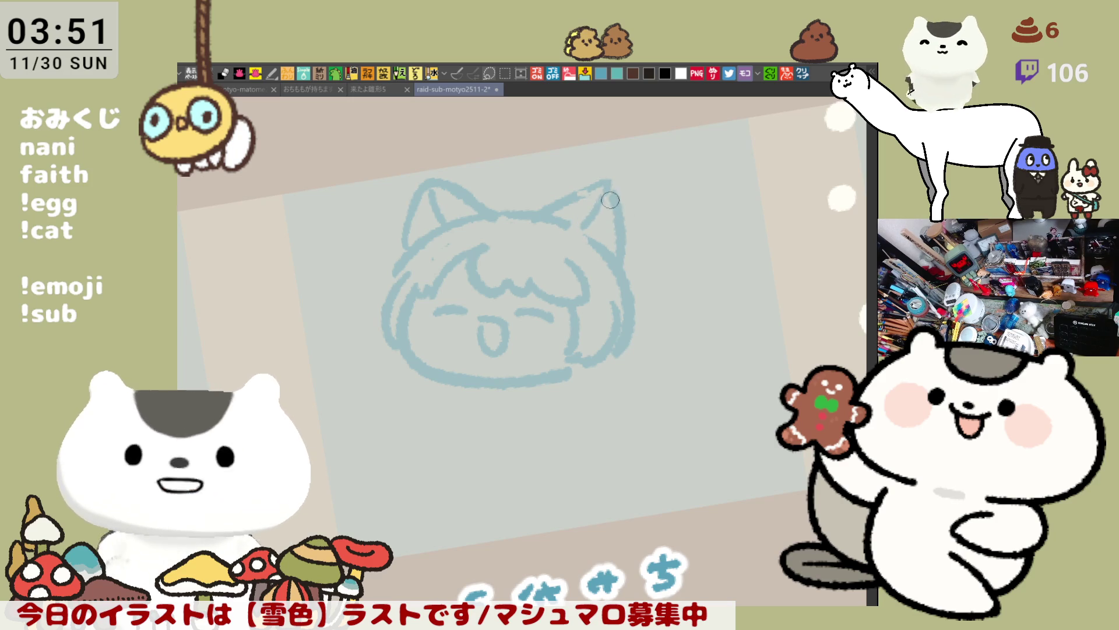
pyautogui.moveTo(609, 187); pyautogui.dragTo(619, 241)
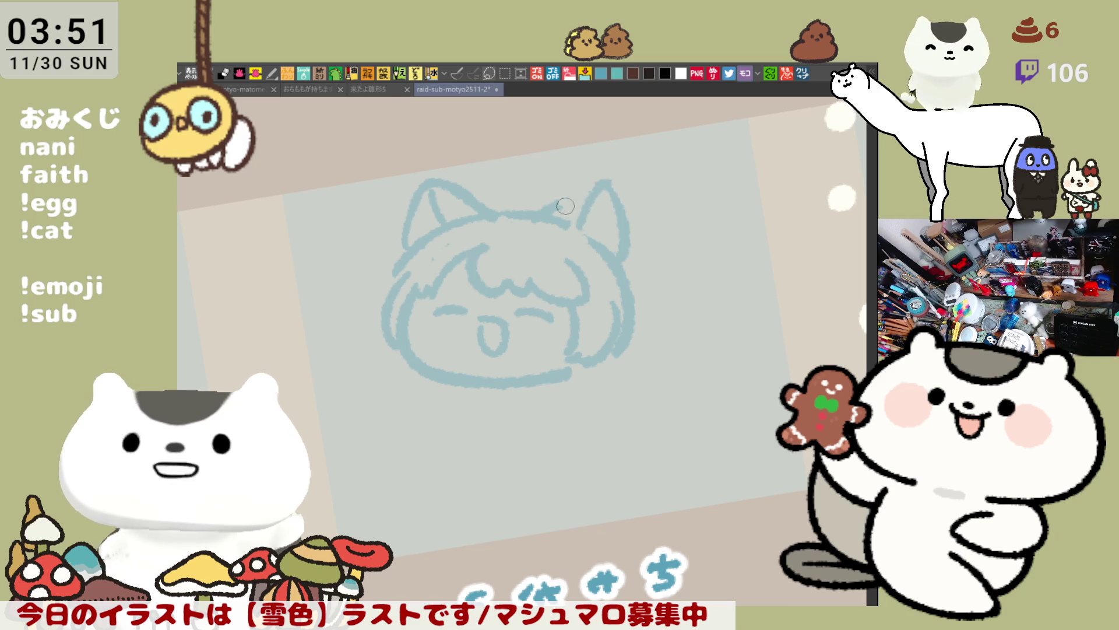
pyautogui.moveTo(543, 208); pyautogui.dragTo(598, 184)
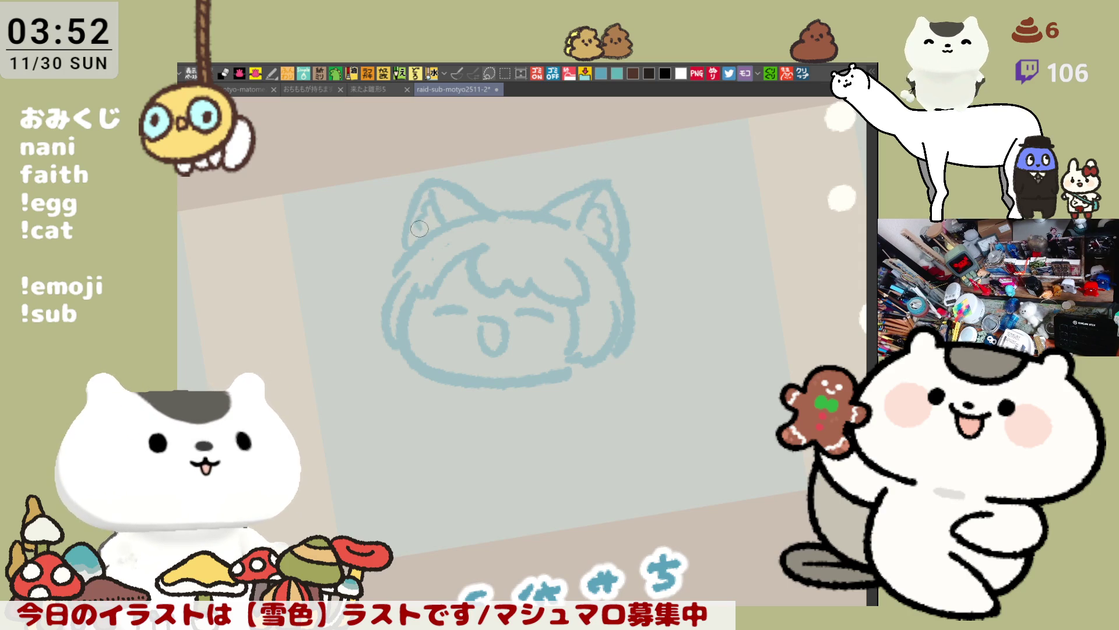
pyautogui.moveTo(525, 341)
pyautogui.mouseDown()
pyautogui.moveTo(519, 307)
pyautogui.moveTo(563, 298)
pyautogui.moveTo(536, 332)
pyautogui.moveTo(582, 277)
pyautogui.mouseUp()
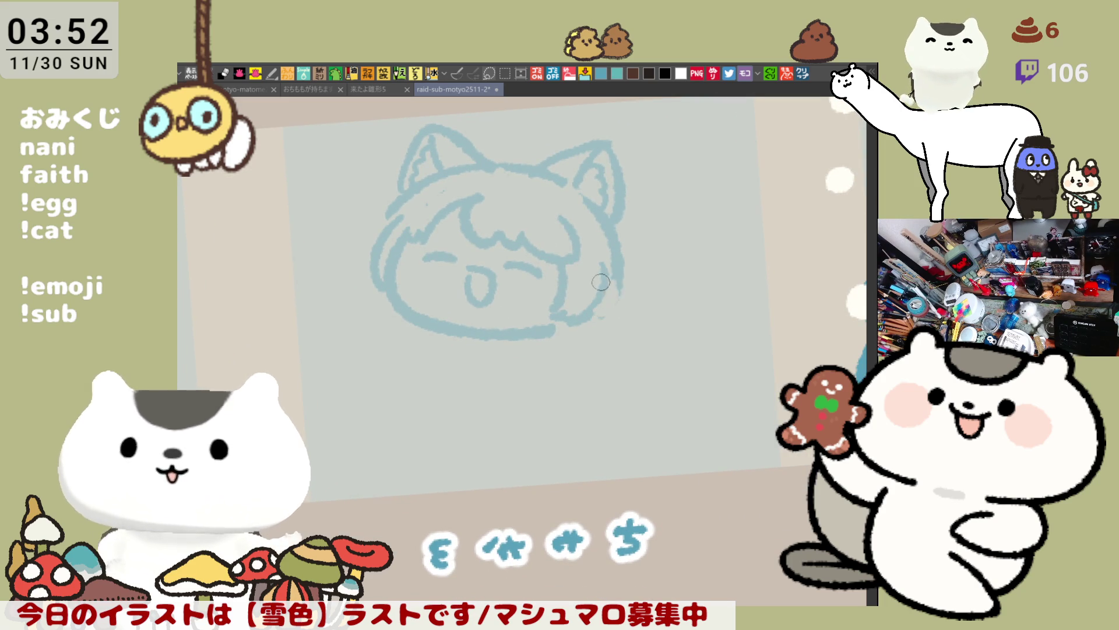
pyautogui.moveTo(621, 274)
pyautogui.mouseDown()
pyautogui.moveTo(593, 313)
pyautogui.moveTo(623, 290)
pyautogui.moveTo(590, 313)
pyautogui.moveTo(607, 283)
pyautogui.moveTo(621, 300)
pyautogui.moveTo(590, 313)
pyautogui.moveTo(629, 291)
pyautogui.mouseUp()
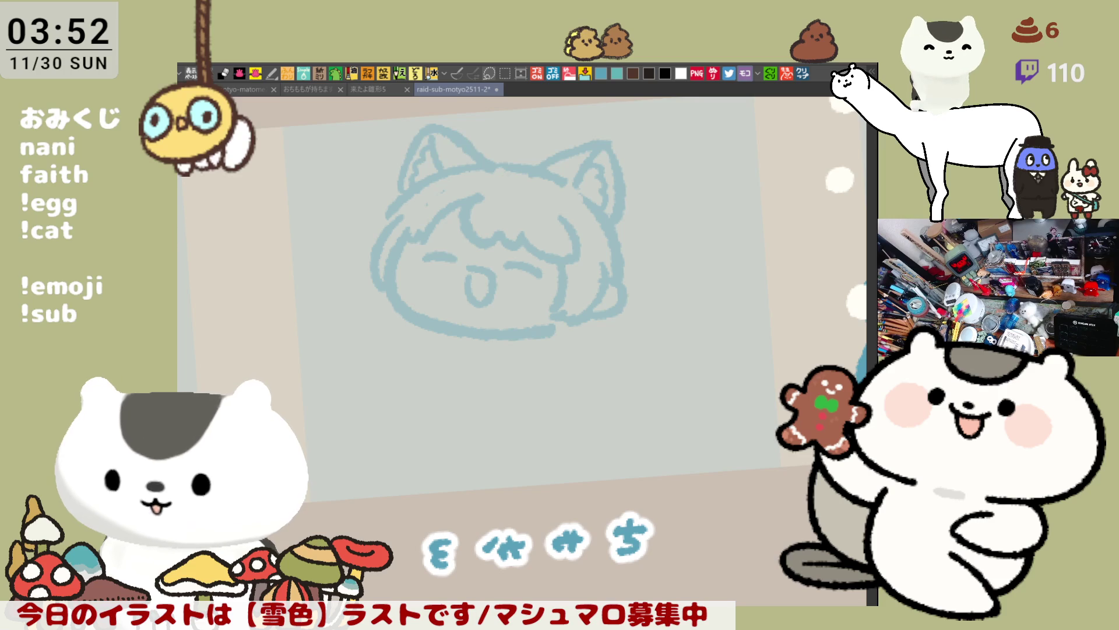
# Draw the scarf band under the face with fold lines inside it.
pyautogui.moveTo(457, 344); pyautogui.dragTo(471, 250)
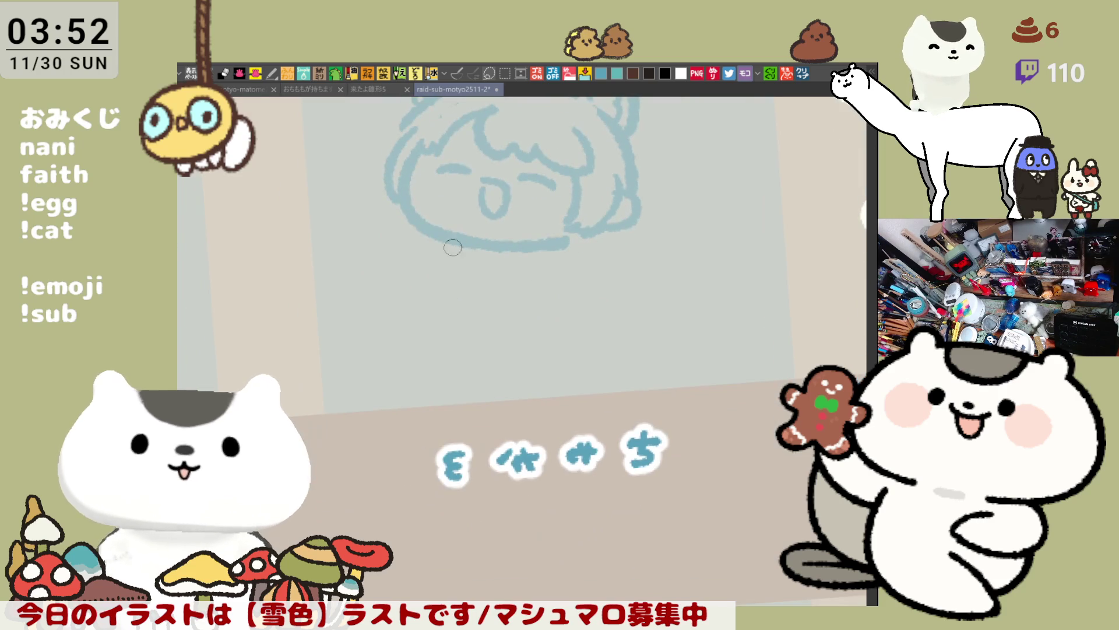
pyautogui.moveTo(408, 228)
pyautogui.mouseDown()
pyautogui.moveTo(430, 265)
pyautogui.moveTo(567, 261)
pyautogui.mouseUp()
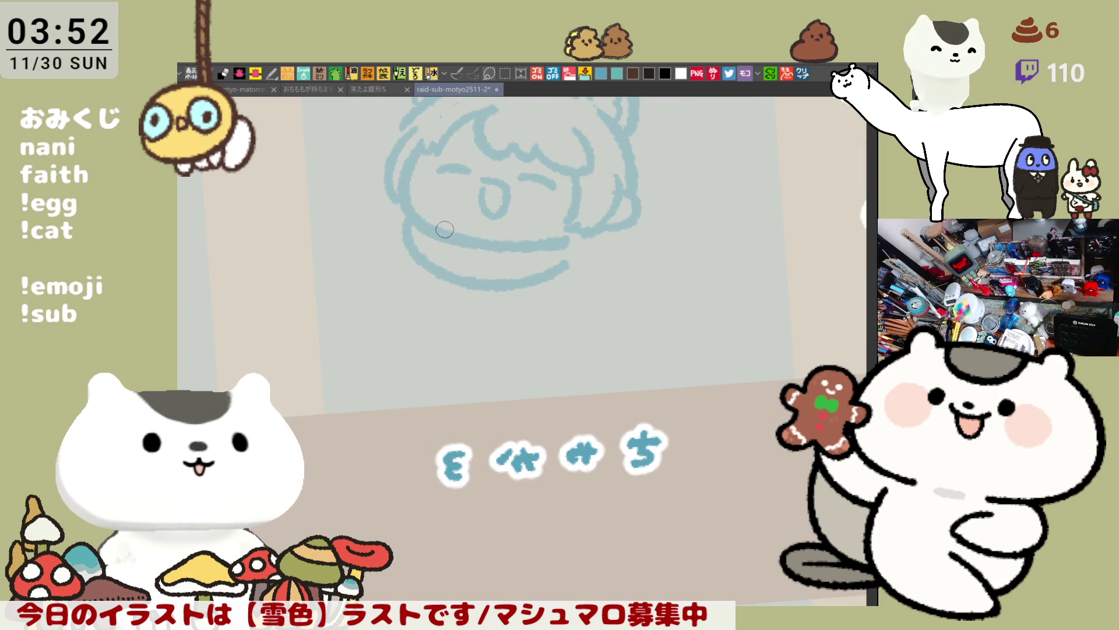
pyautogui.moveTo(479, 248)
pyautogui.mouseDown()
pyautogui.moveTo(475, 277)
pyautogui.moveTo(527, 274)
pyautogui.moveTo(486, 276)
pyautogui.mouseUp()
pyautogui.hotkey('ctrl', 'z')
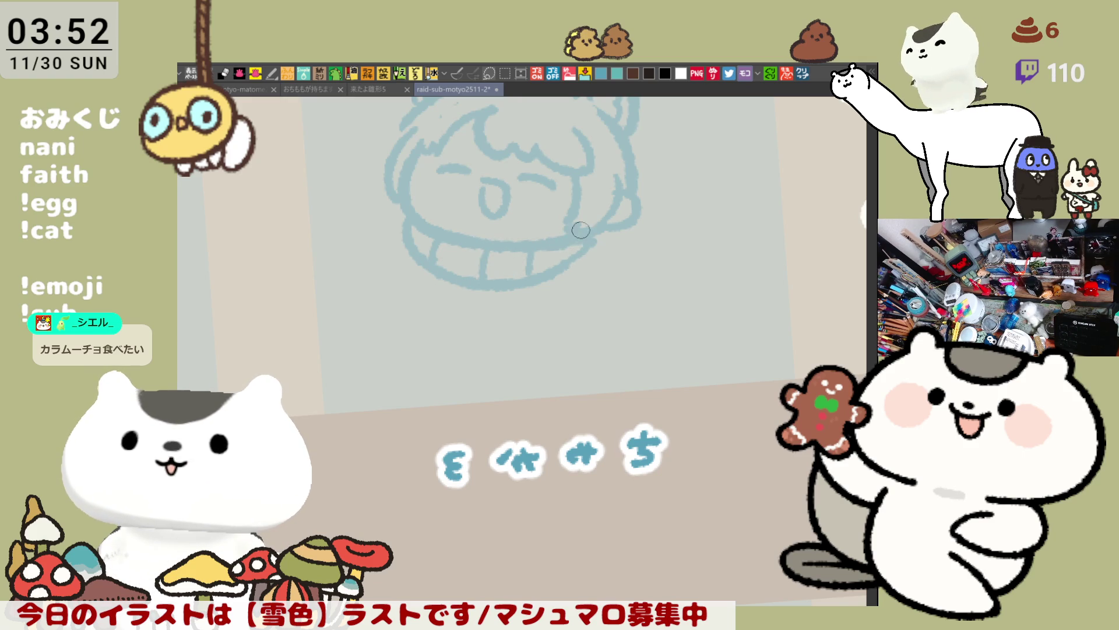
# Add the scarf's dangling tail below the band and save the sketch.
pyautogui.moveTo(523, 291)
pyautogui.mouseDown()
pyautogui.moveTo(556, 369)
pyautogui.moveTo(537, 350)
pyautogui.moveTo(585, 382)
pyautogui.moveTo(607, 374)
pyautogui.mouseUp()
pyautogui.hotkey('ctrl', 'z')
pyautogui.hotkey('ctrl', 'z')
pyautogui.hotkey('ctrl', 'z')
pyautogui.moveTo(537, 365)
pyautogui.mouseDown()
pyautogui.moveTo(556, 395)
pyautogui.moveTo(598, 381)
pyautogui.mouseUp()
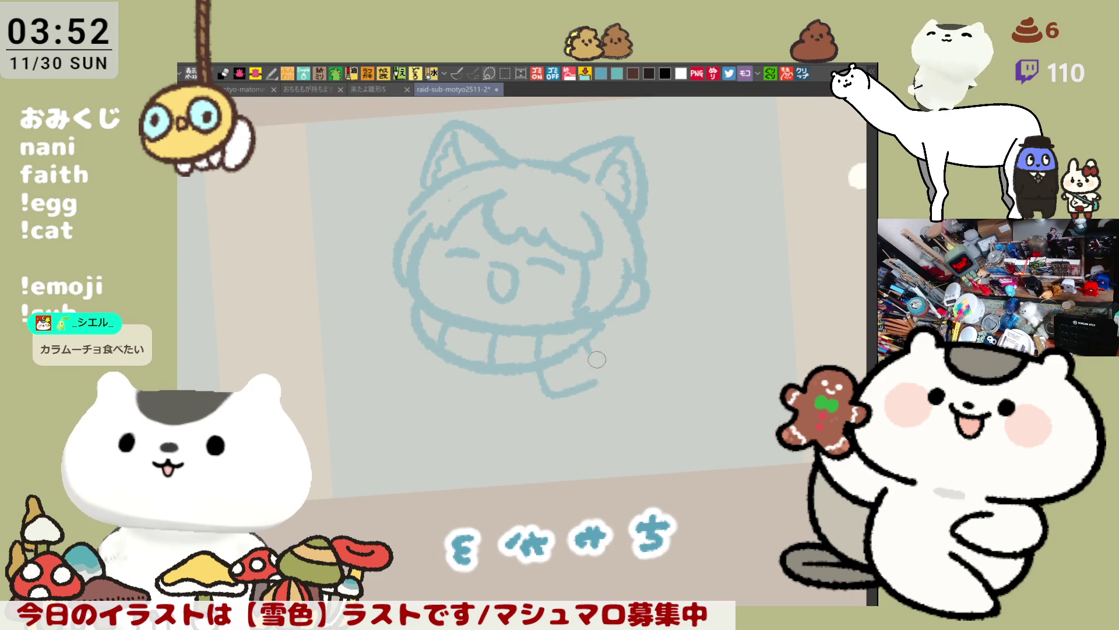
pyautogui.hotkey('ctrl', 'z')
pyautogui.moveTo(538, 361)
pyautogui.mouseDown()
pyautogui.moveTo(551, 376)
pyautogui.moveTo(608, 382)
pyautogui.moveTo(563, 373)
pyautogui.moveTo(601, 368)
pyautogui.moveTo(588, 376)
pyautogui.moveTo(591, 357)
pyautogui.mouseUp()
pyautogui.hotkey('ctrl', 'z')
pyautogui.hotkey('ctrl', 'z')
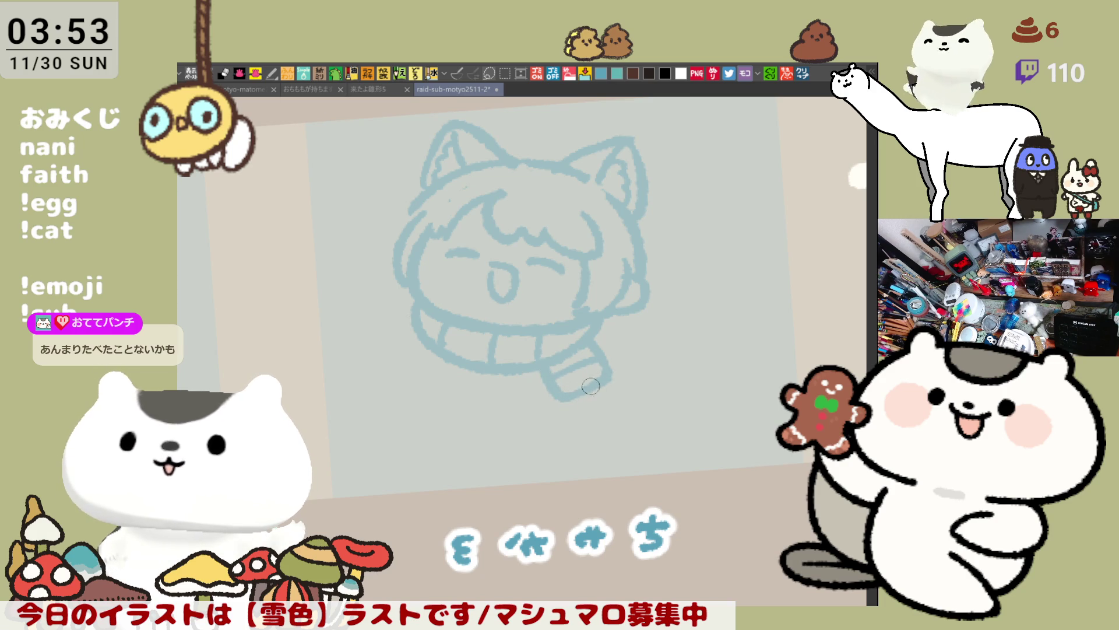
pyautogui.moveTo(549, 399); pyautogui.dragTo(579, 380)
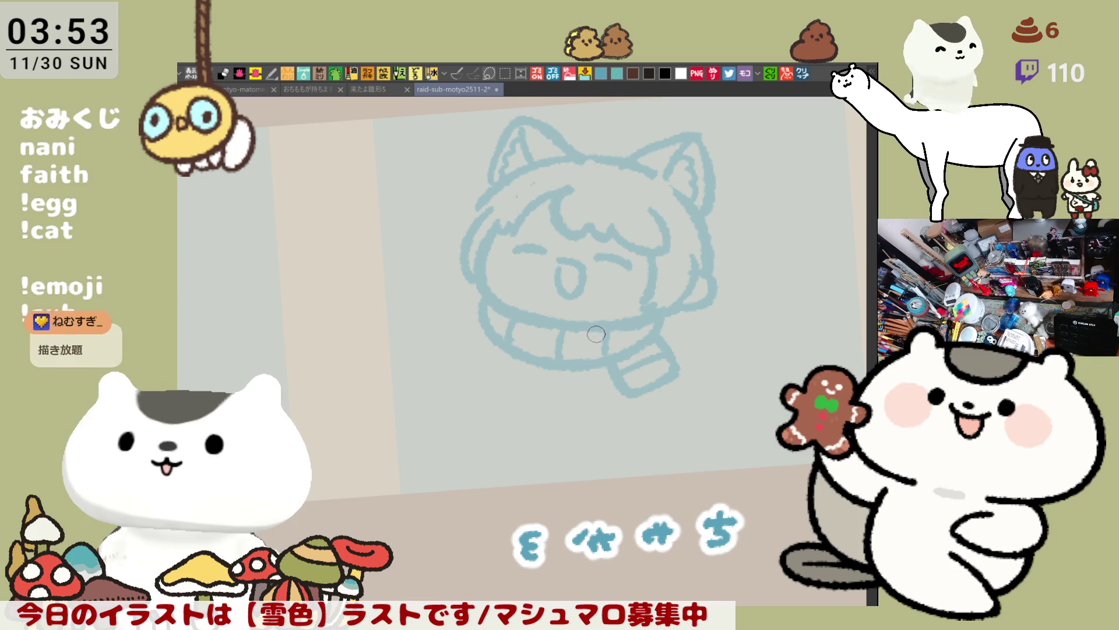
pyautogui.hotkey('ctrl', 's')
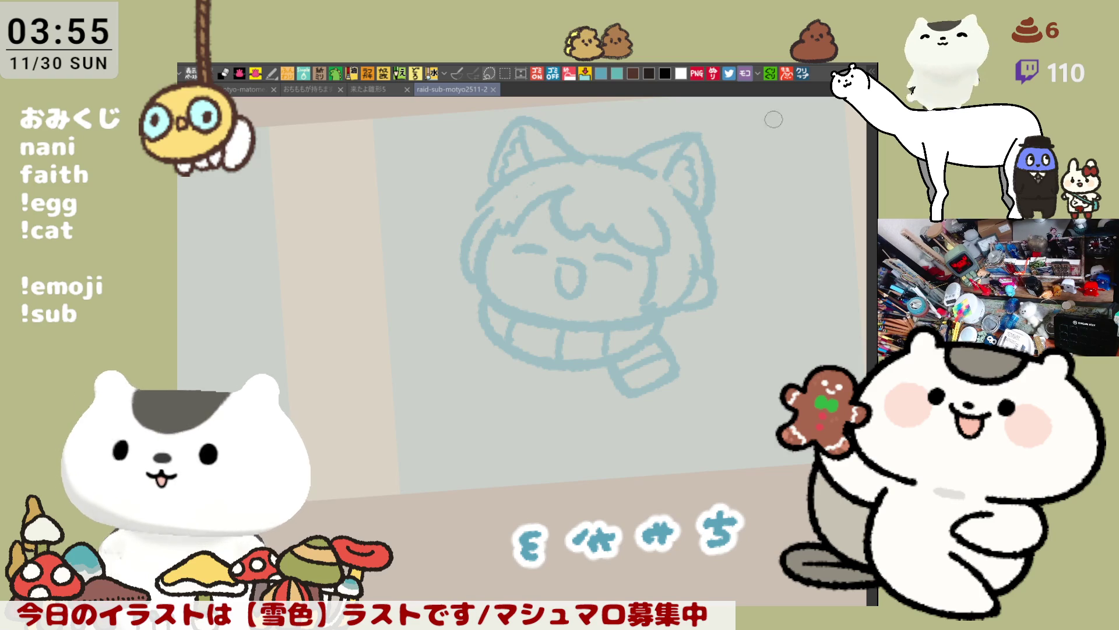
# Paste the まっち絵の具について text page as a new canvas, read through it, then return to the sketch.
pyautogui.click(802, 76)
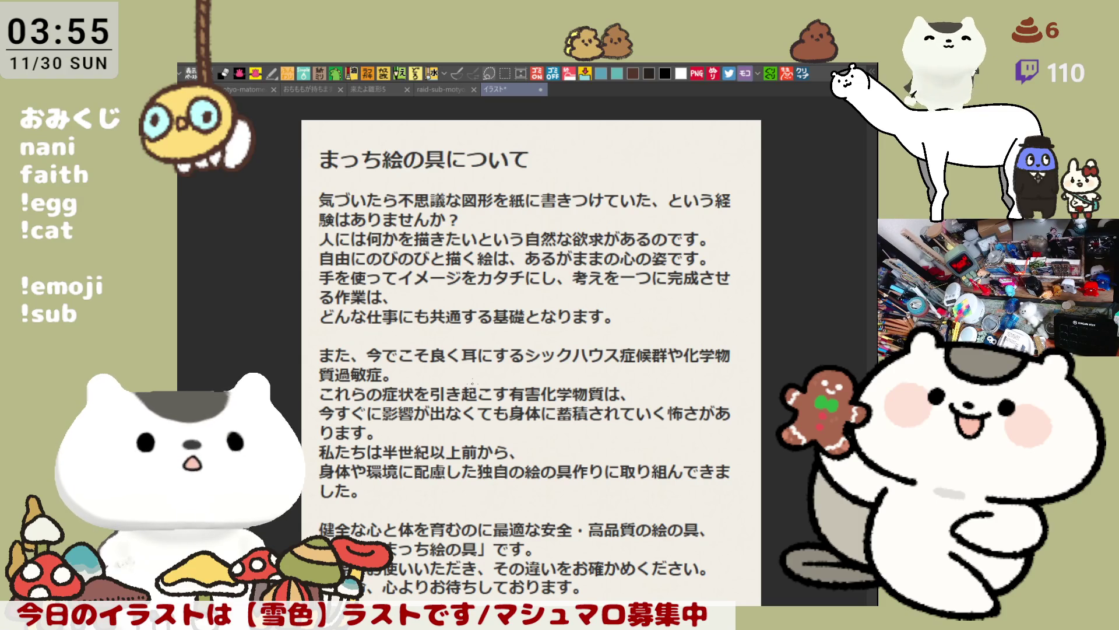
pyautogui.moveTo(473, 383); pyautogui.dragTo(491, 361)
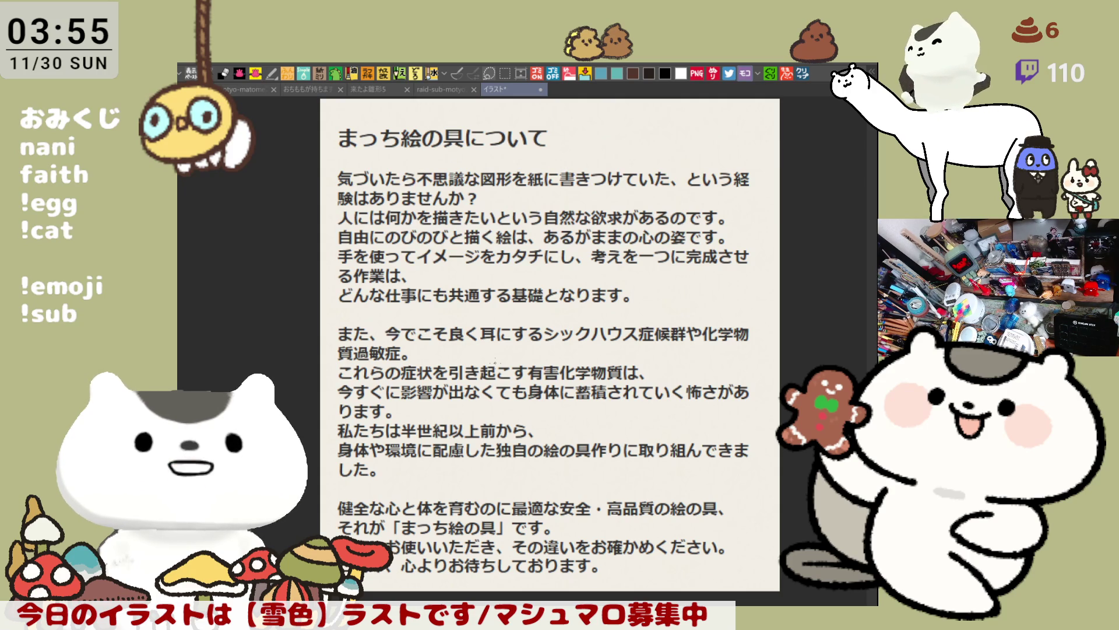
pyautogui.moveTo(476, 390); pyautogui.dragTo(502, 322)
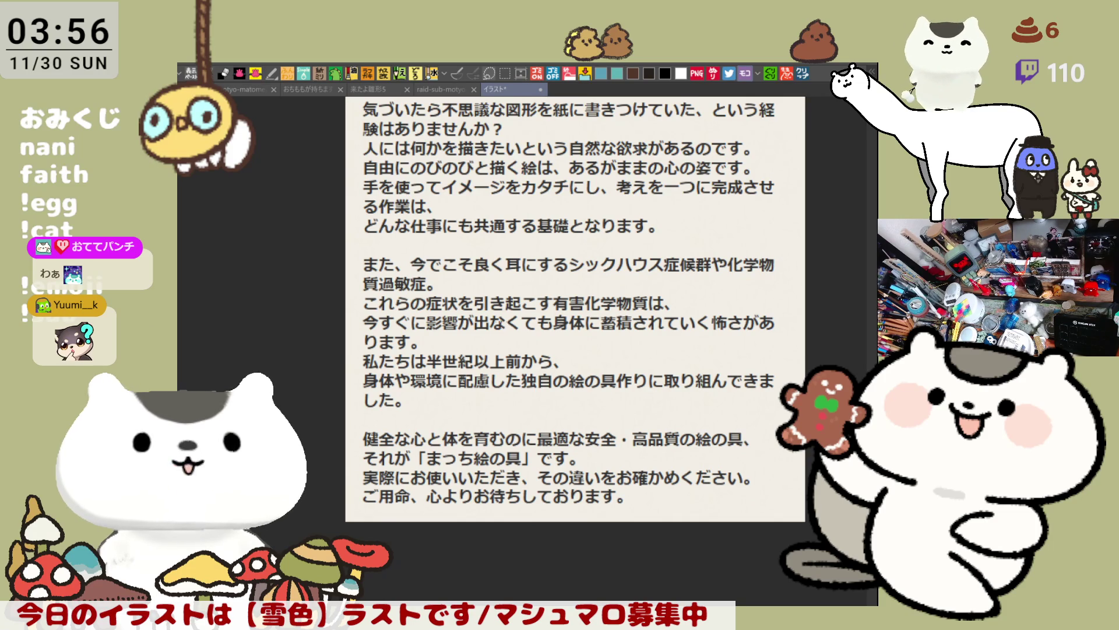
pyautogui.scroll(-3, 456, 348)
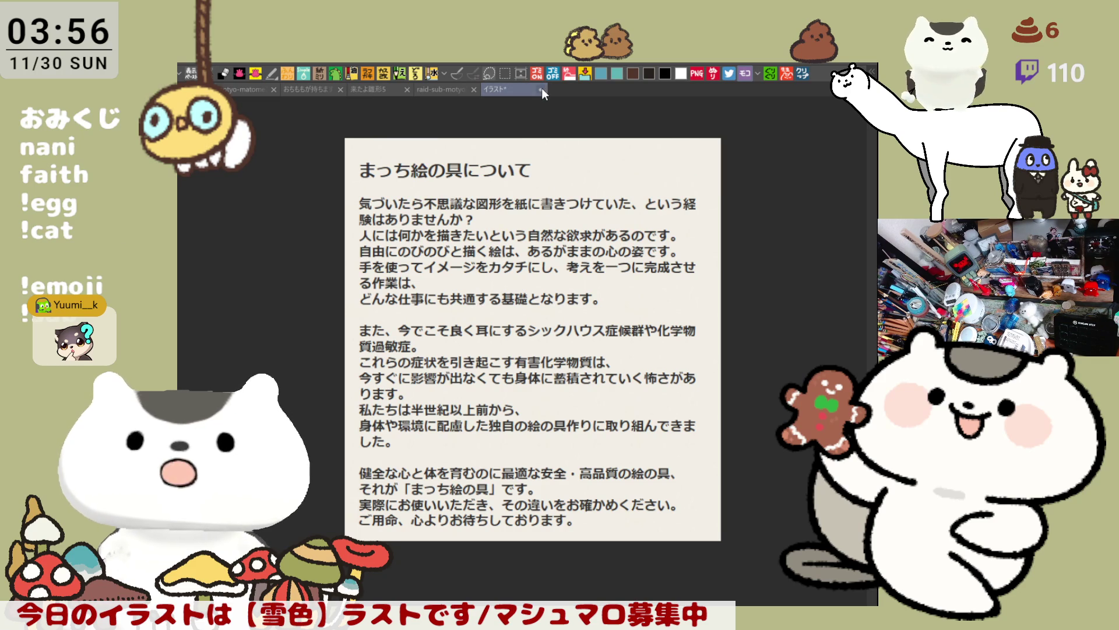
pyautogui.hotkey('ctrl', 'shift', 'Tab')
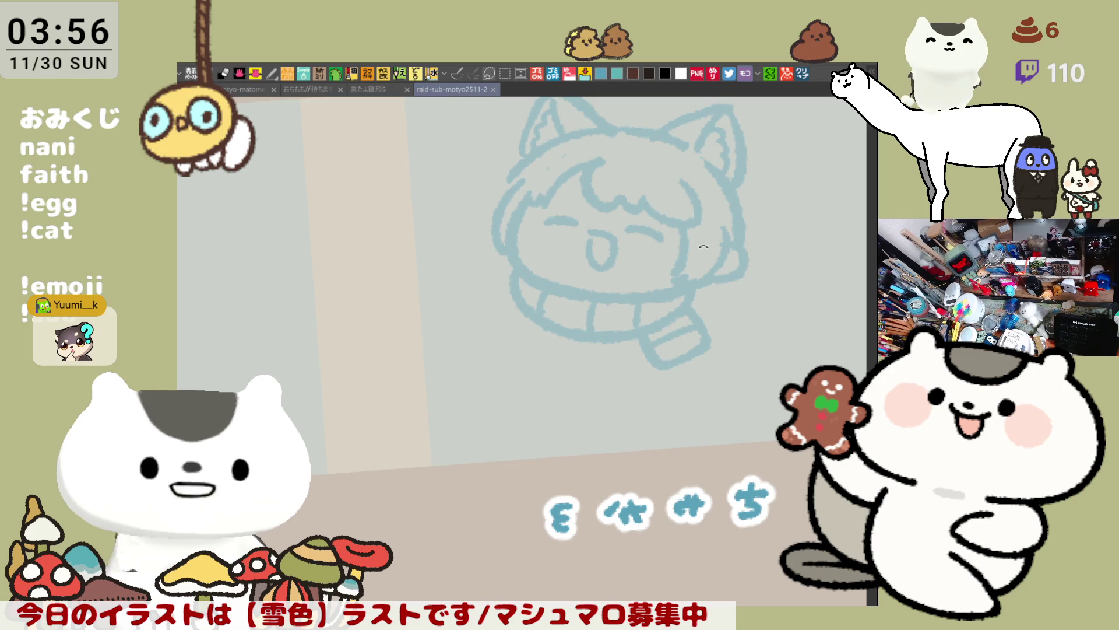
# Touch up the face's left outline and draw stubby paws on both sides of the scarf.
pyautogui.moveTo(540, 187); pyautogui.dragTo(635, 286)
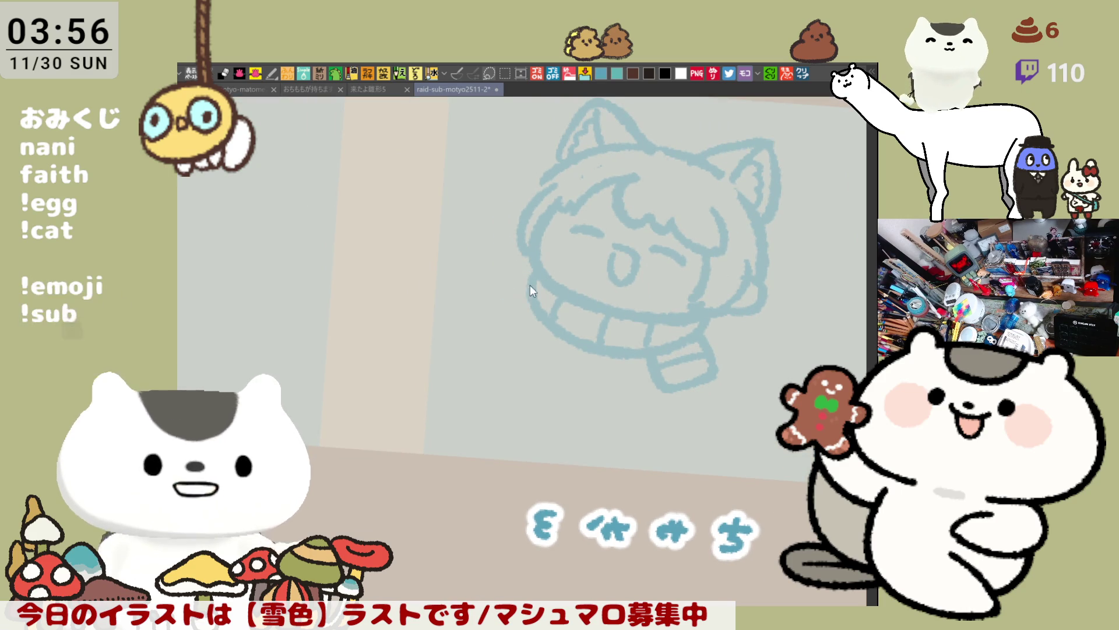
pyautogui.moveTo(532, 274); pyautogui.dragTo(528, 315)
pyautogui.moveTo(537, 271); pyautogui.dragTo(530, 304)
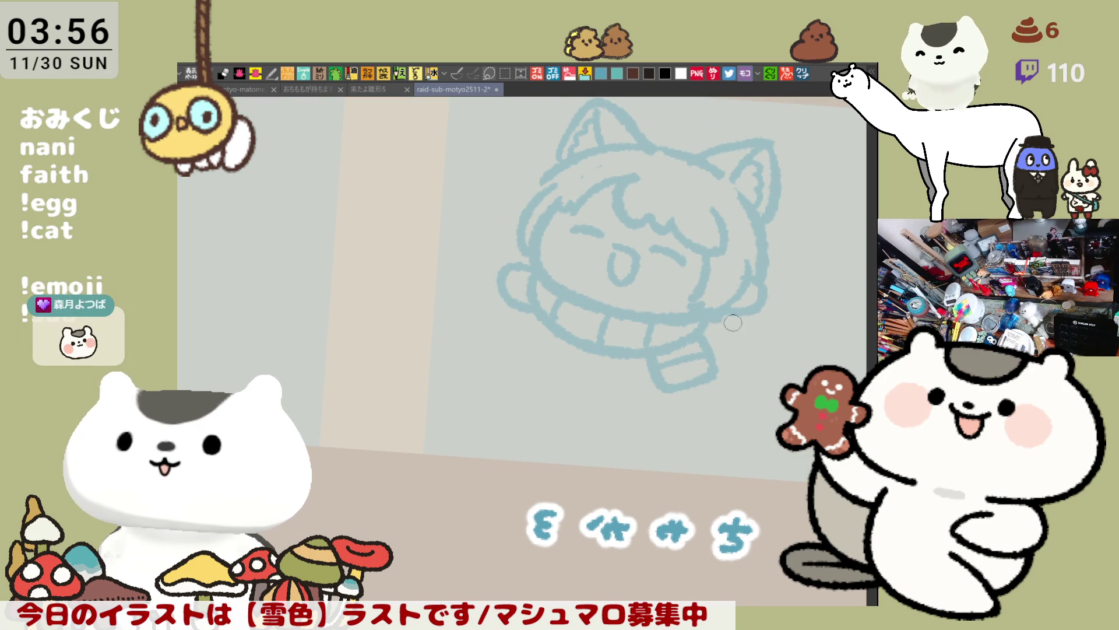
pyautogui.moveTo(708, 317)
pyautogui.mouseDown()
pyautogui.moveTo(745, 327)
pyautogui.moveTo(712, 344)
pyautogui.mouseUp()
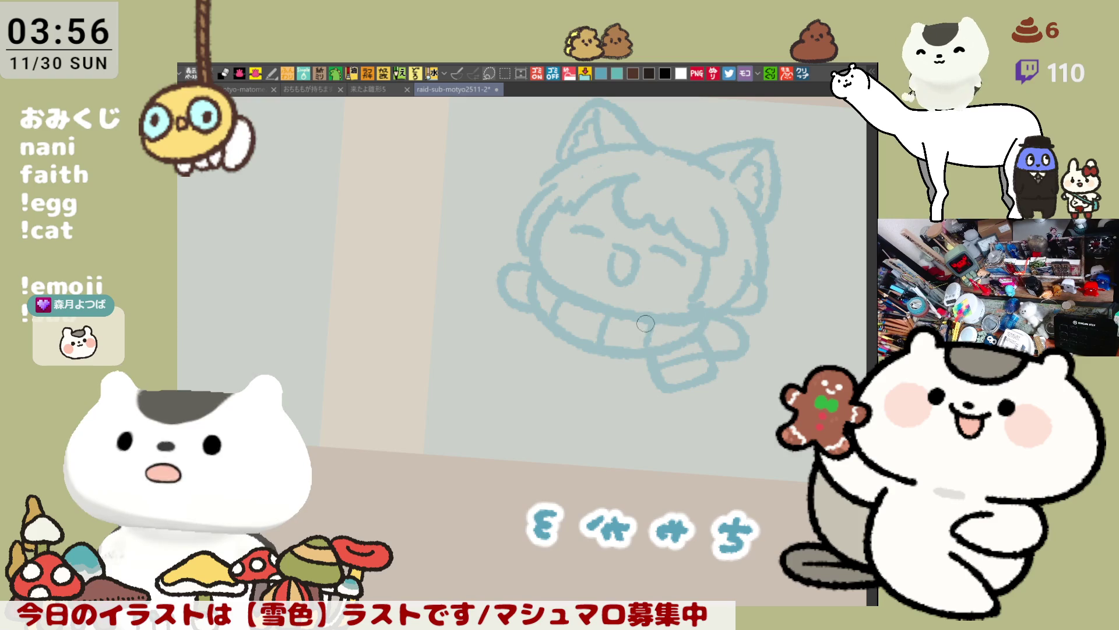
# Draw the body's left curve below the left paw.
pyautogui.moveTo(532, 312)
pyautogui.mouseDown()
pyautogui.moveTo(524, 349)
pyautogui.moveTo(568, 370)
pyautogui.moveTo(551, 373)
pyautogui.moveTo(598, 384)
pyautogui.mouseUp()
pyautogui.hotkey('ctrl', 'z')
pyautogui.hotkey('ctrl', 'z')
pyautogui.hotkey('ctrl', 'z')
pyautogui.moveTo(533, 310); pyautogui.dragTo(604, 386)
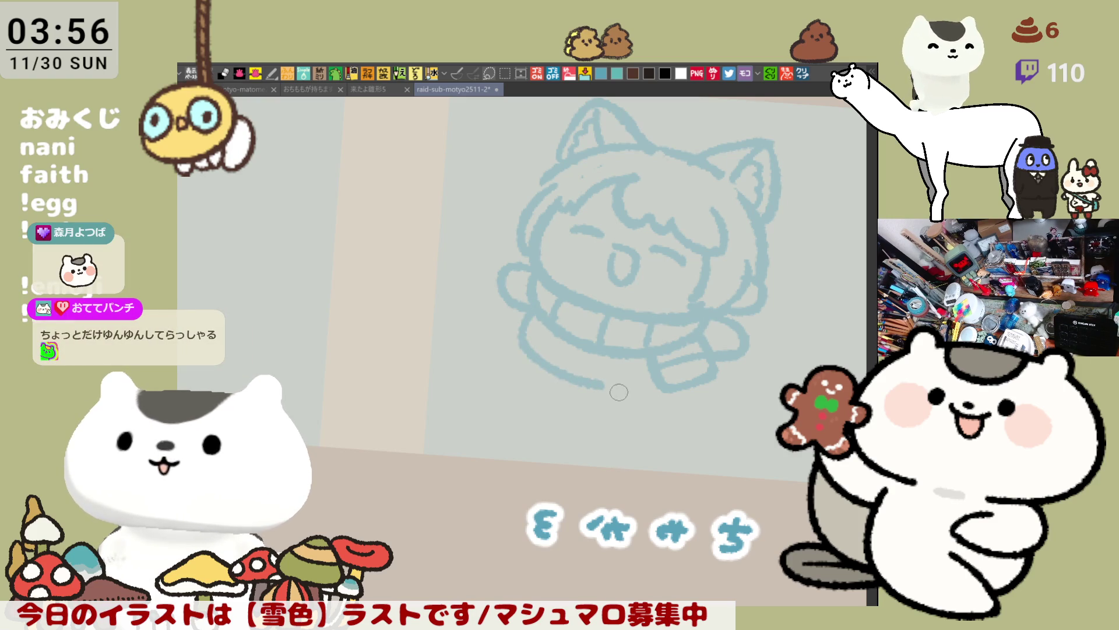
pyautogui.hotkey('ctrl', 'z')
pyautogui.moveTo(528, 318); pyautogui.dragTo(606, 395)
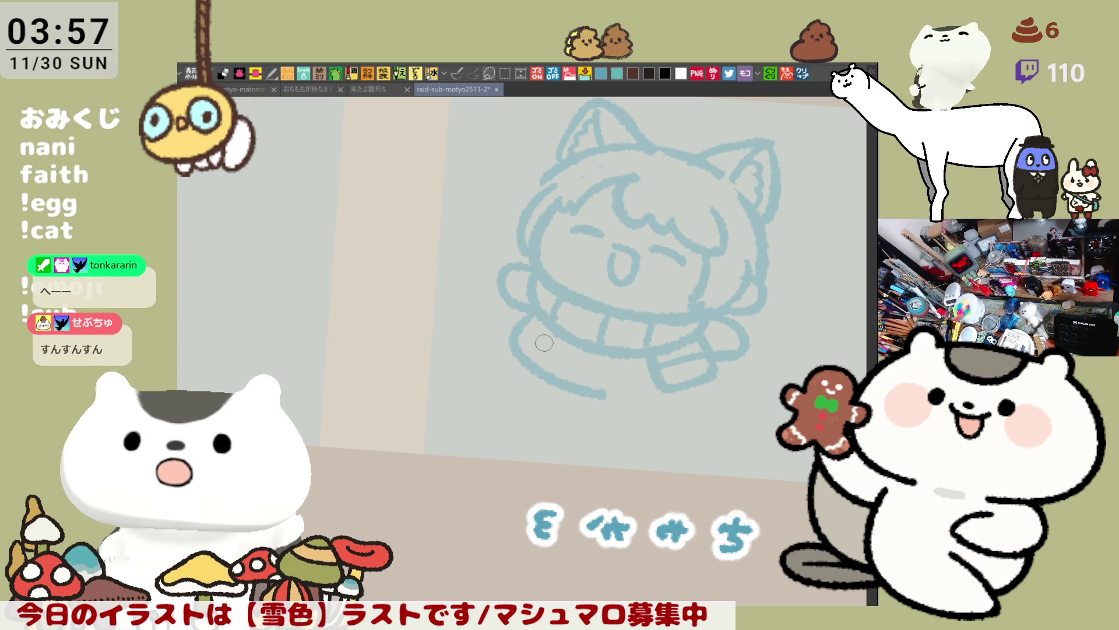
# Draw the rounded bottom curve of the body below the scarf.
pyautogui.press('-')
pyautogui.moveTo(574, 392); pyautogui.dragTo(491, 348)
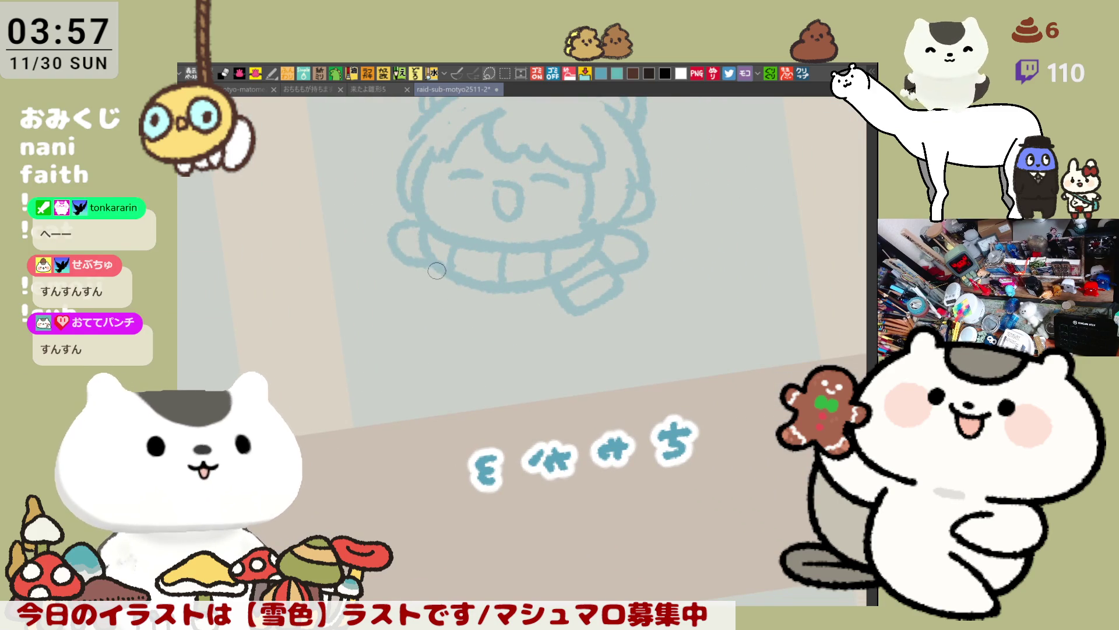
pyautogui.moveTo(432, 275); pyautogui.dragTo(513, 331)
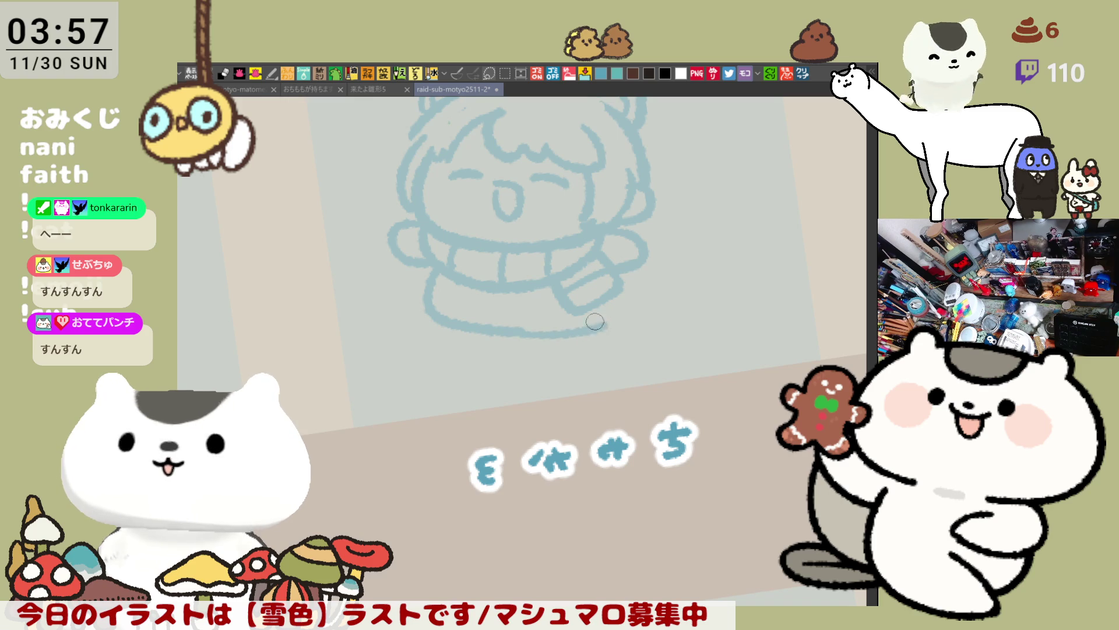
pyautogui.hotkey('ctrl', 'z')
pyautogui.moveTo(435, 260); pyautogui.dragTo(513, 330)
pyautogui.hotkey('ctrl', 'z')
pyautogui.moveTo(431, 260)
pyautogui.mouseDown()
pyautogui.moveTo(490, 327)
pyautogui.moveTo(594, 321)
pyautogui.mouseUp()
pyautogui.hotkey('ctrl', 'z')
pyautogui.moveTo(504, 330); pyautogui.dragTo(595, 324)
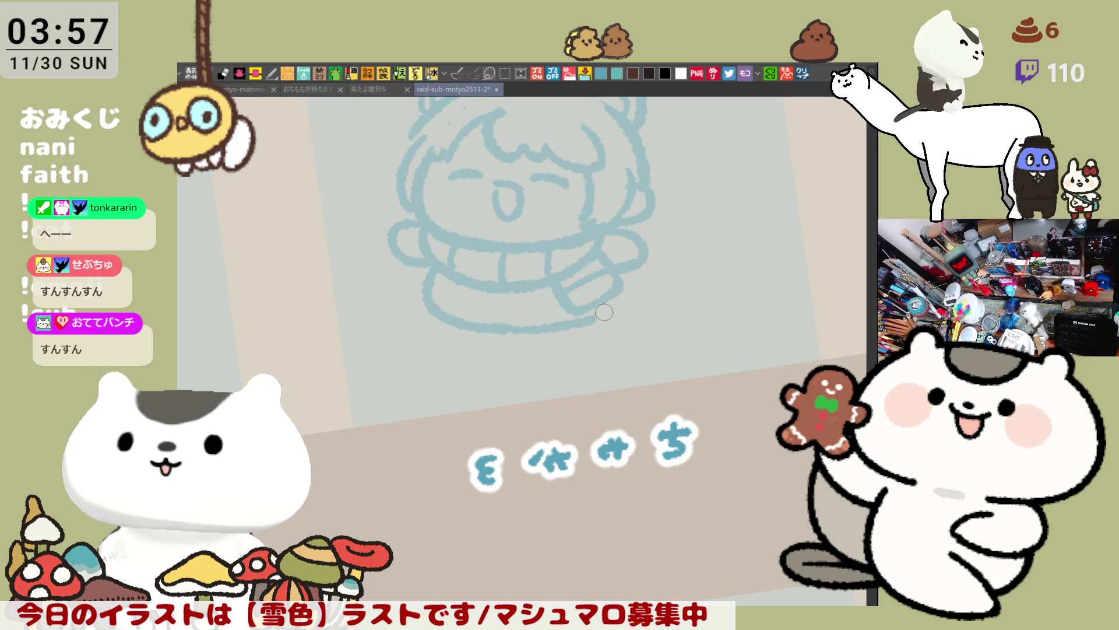
pyautogui.hotkey('ctrl', 'z')
pyautogui.hotkey('ctrl', 'z')
pyautogui.moveTo(437, 263)
pyautogui.mouseDown()
pyautogui.moveTo(430, 290)
pyautogui.moveTo(502, 328)
pyautogui.moveTo(598, 324)
pyautogui.mouseUp()
pyautogui.hotkey('ctrl', 'z')
pyautogui.moveTo(517, 324)
pyautogui.mouseDown()
pyautogui.moveTo(600, 321)
pyautogui.moveTo(614, 306)
pyautogui.mouseUp()
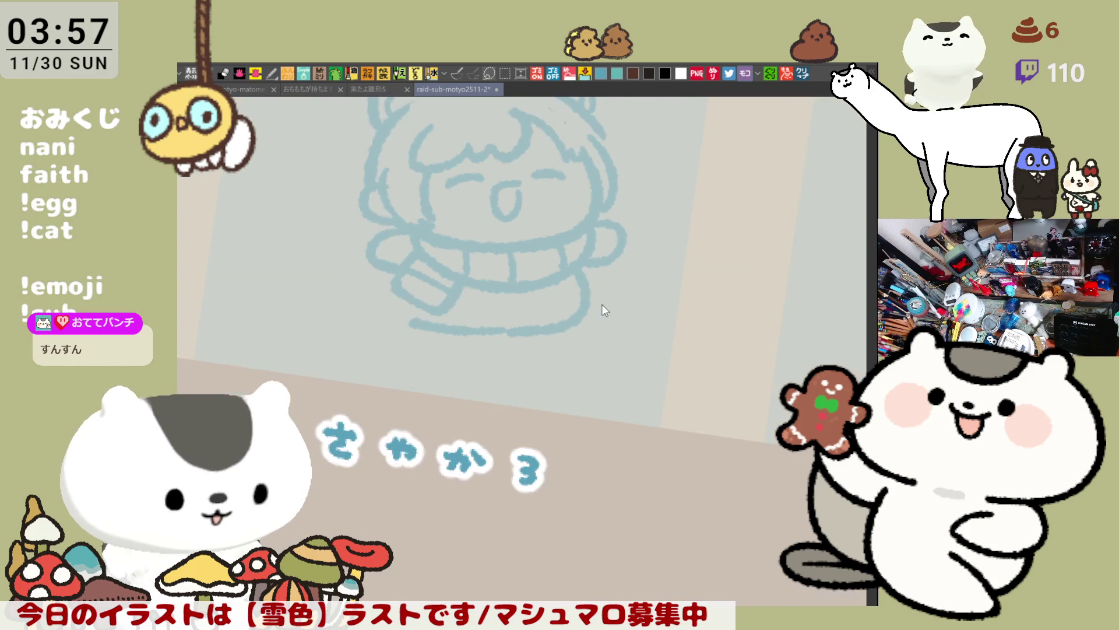
pyautogui.hotkey('ctrl', 'z')
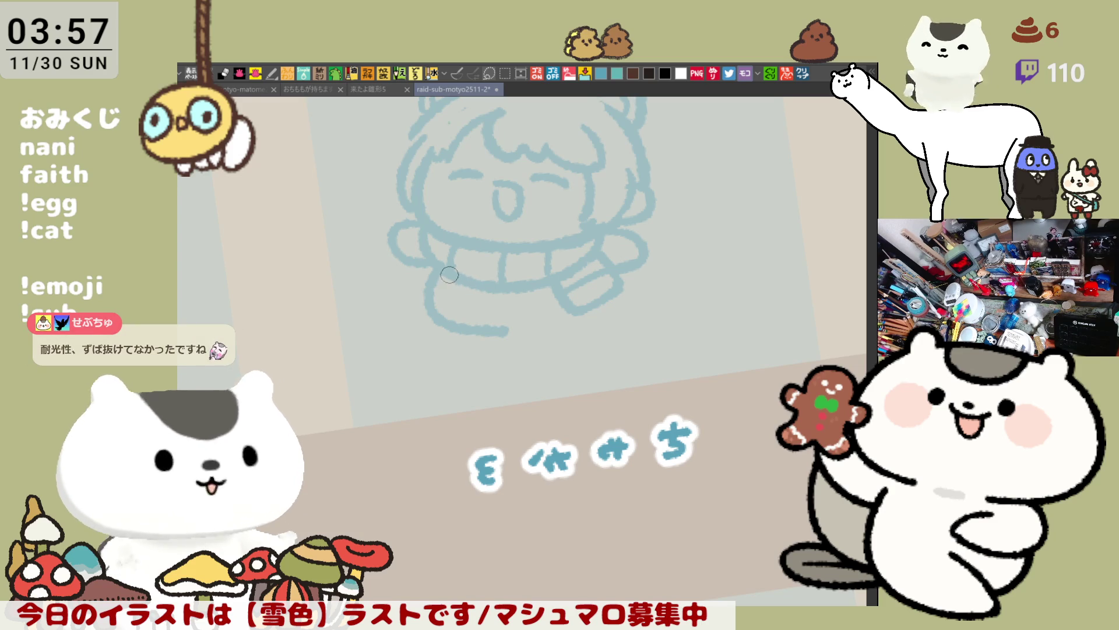
pyautogui.hotkey('ctrl', 'z')
pyautogui.moveTo(450, 285)
pyautogui.mouseDown()
pyautogui.moveTo(430, 310)
pyautogui.moveTo(508, 331)
pyautogui.moveTo(604, 324)
pyautogui.mouseUp()
pyautogui.hotkey('ctrl', 'z')
pyautogui.hotkey('ctrl', 'z')
pyautogui.hotkey('ctrl', 'z')
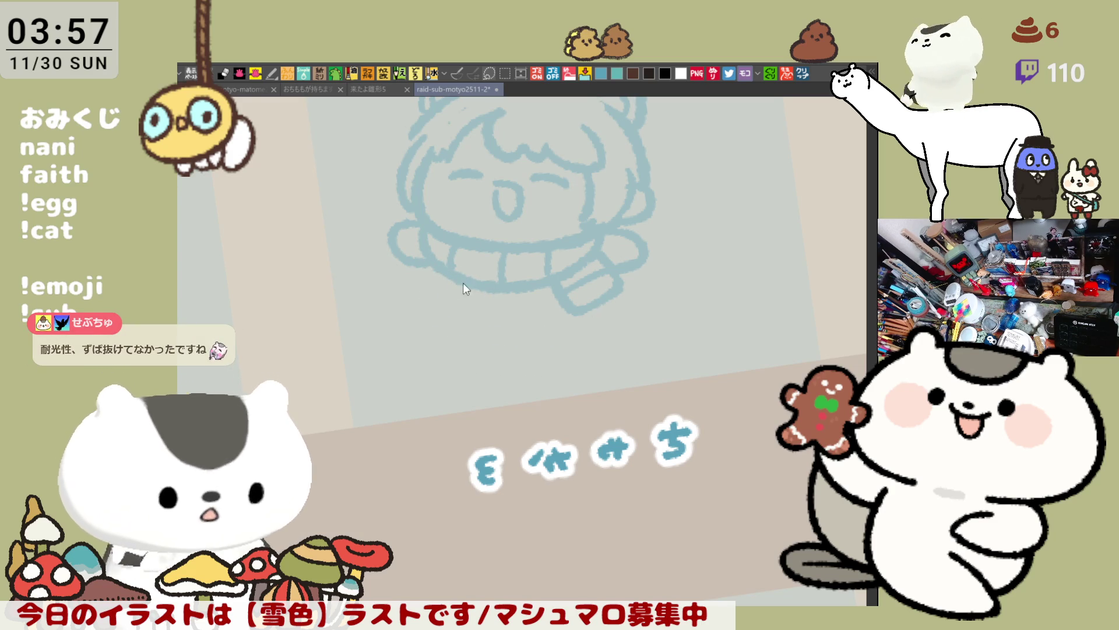
pyautogui.moveTo(434, 271)
pyautogui.mouseDown()
pyautogui.moveTo(470, 330)
pyautogui.moveTo(587, 324)
pyautogui.mouseUp()
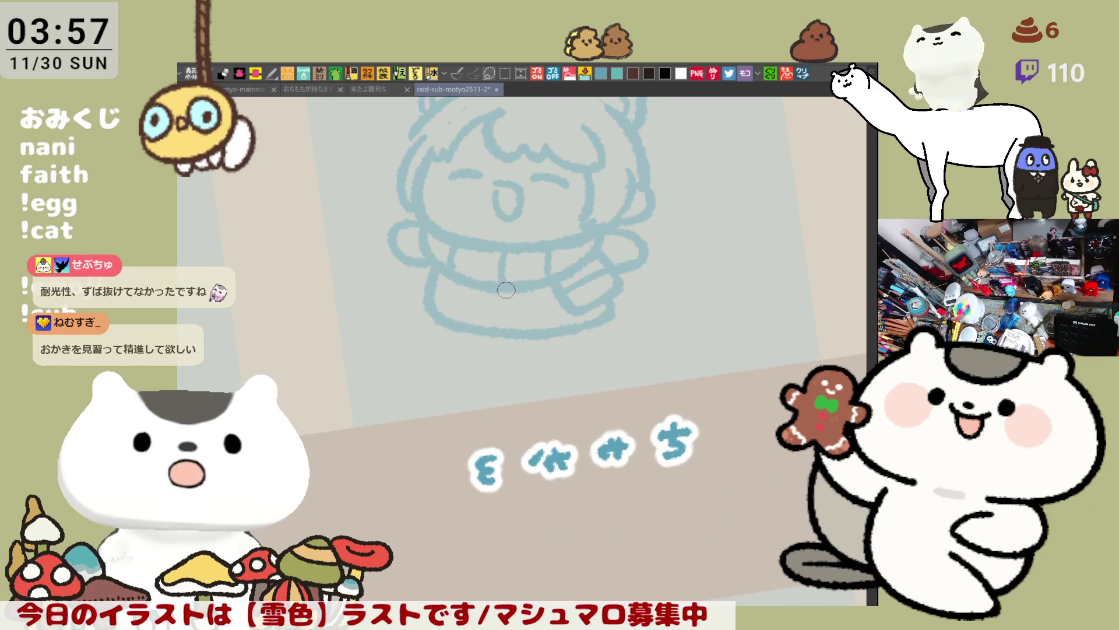
# Add two sweater marks and cuff lines on both sleeves, then reset the view and save.
pyautogui.moveTo(505, 295); pyautogui.dragTo(521, 316)
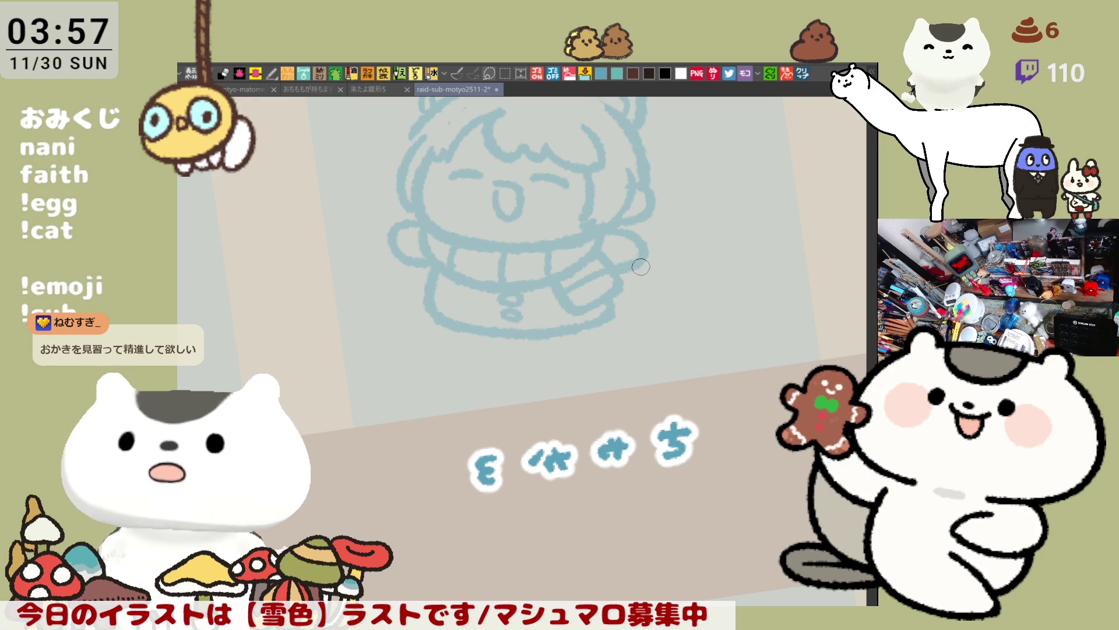
pyautogui.moveTo(606, 233)
pyautogui.mouseDown()
pyautogui.moveTo(604, 254)
pyautogui.moveTo(623, 254)
pyautogui.mouseUp()
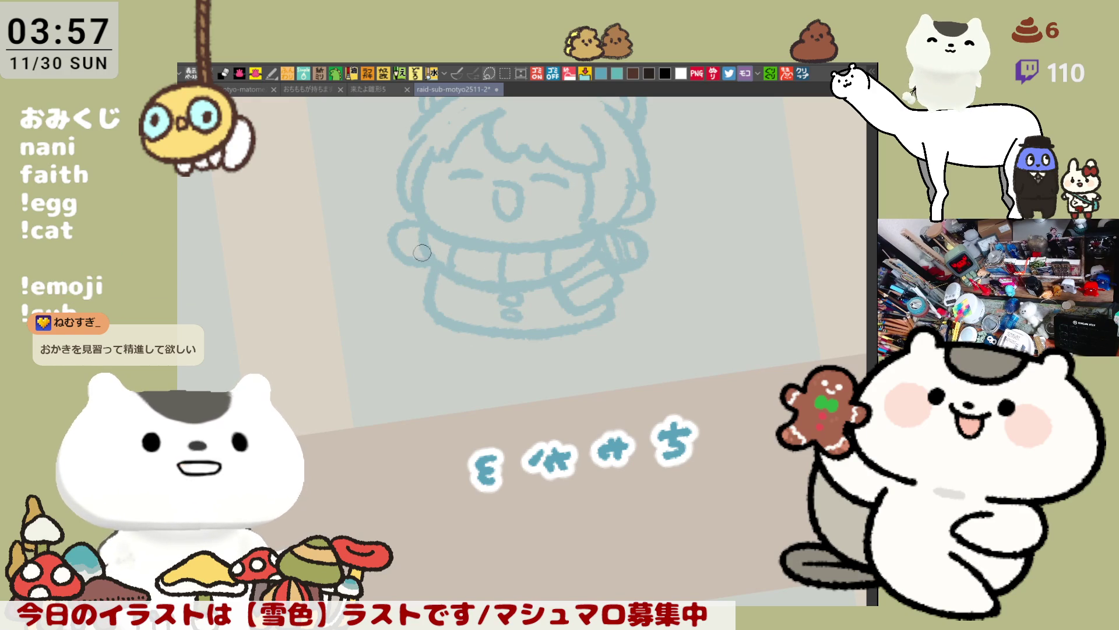
pyautogui.moveTo(408, 225)
pyautogui.mouseDown()
pyautogui.moveTo(407, 254)
pyautogui.moveTo(417, 252)
pyautogui.mouseUp()
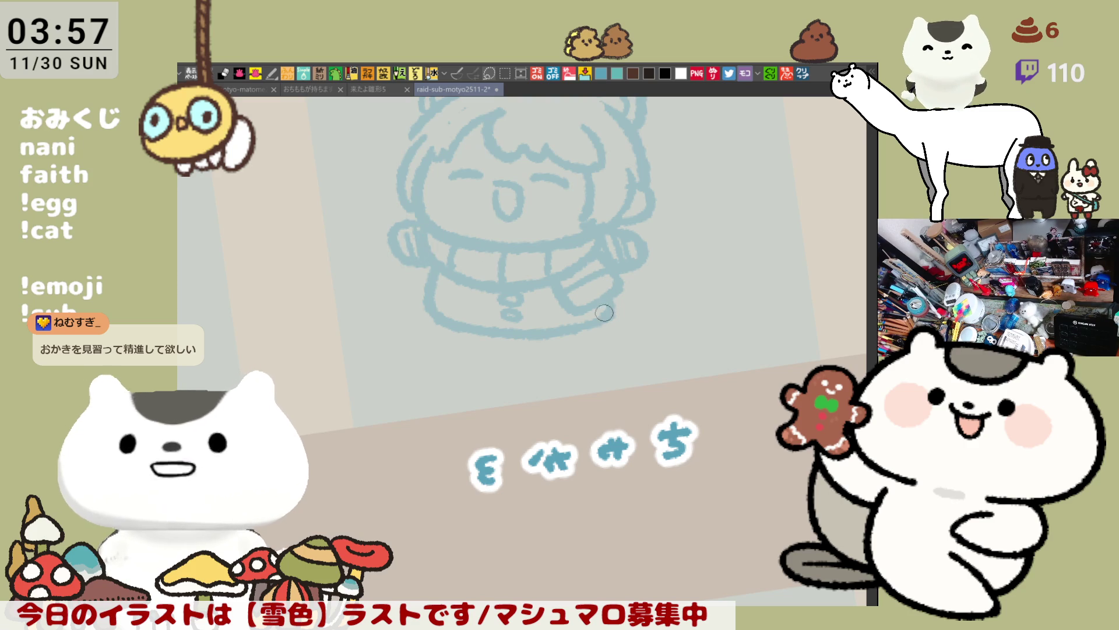
pyautogui.moveTo(603, 301); pyautogui.dragTo(545, 294)
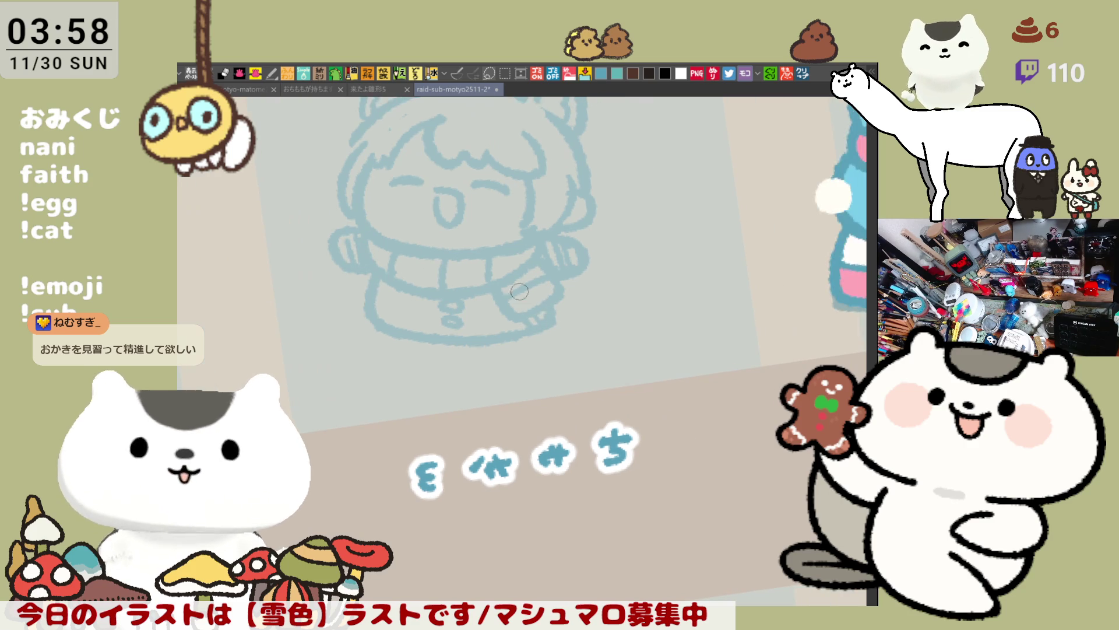
pyautogui.hotkey('ctrl', 's')
pyautogui.hotkey('ctrl', '0')
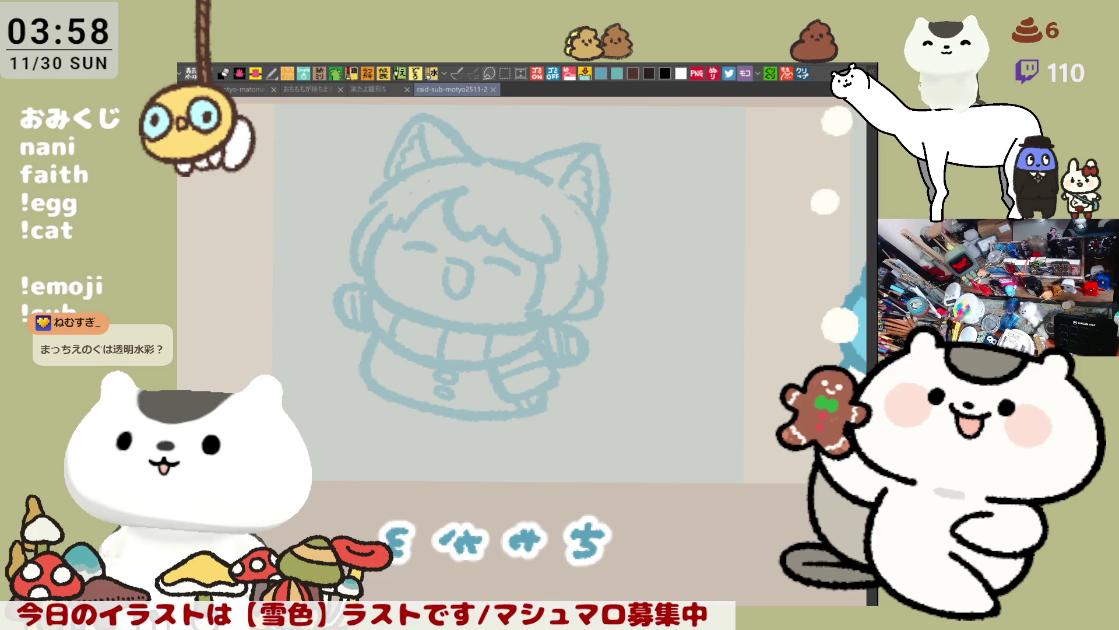
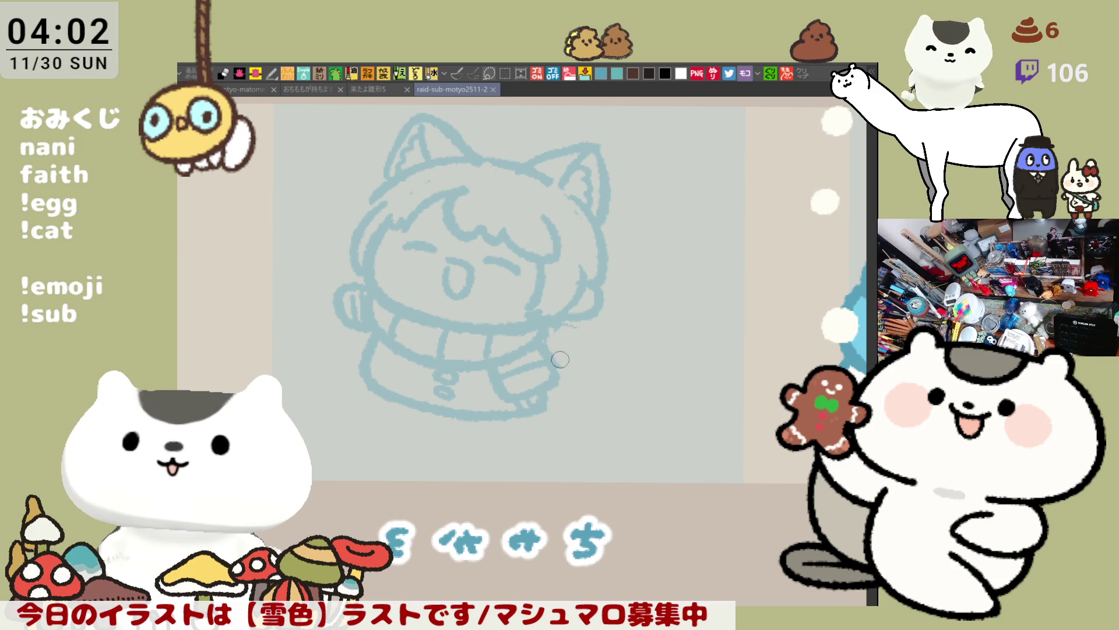
# Sketch the right arm, hand and sleeve edge down to the cuff in light blue, redoing strokes.
pyautogui.click(565, 338)
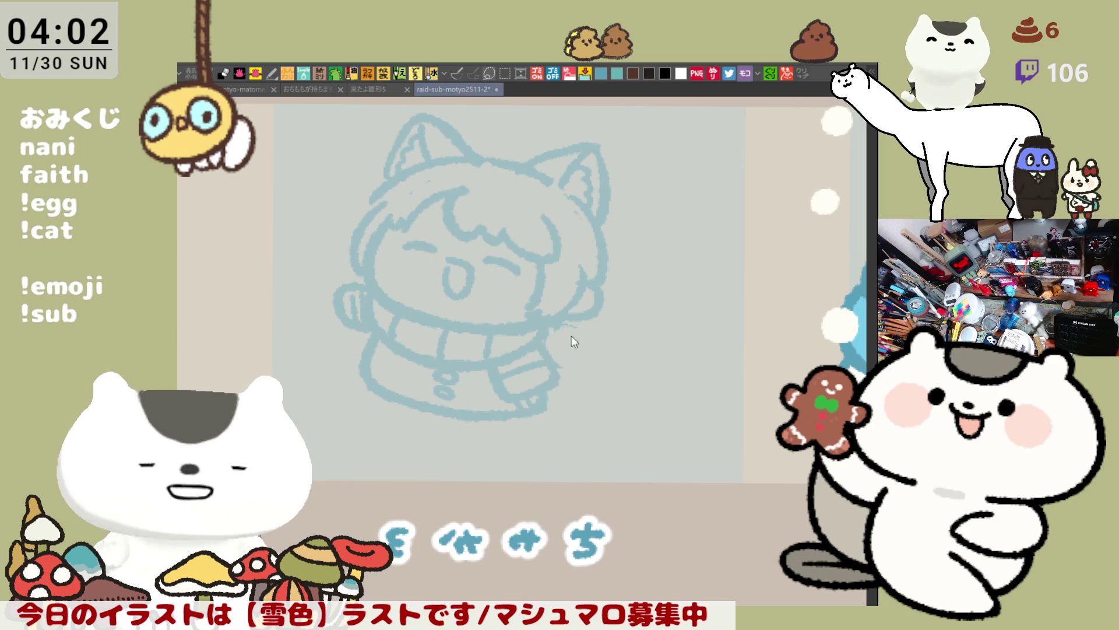
pyautogui.moveTo(551, 328)
pyautogui.mouseDown()
pyautogui.moveTo(559, 362)
pyautogui.moveTo(542, 365)
pyautogui.moveTo(565, 336)
pyautogui.moveTo(586, 360)
pyautogui.mouseUp()
pyautogui.hotkey('ctrl', 'z')
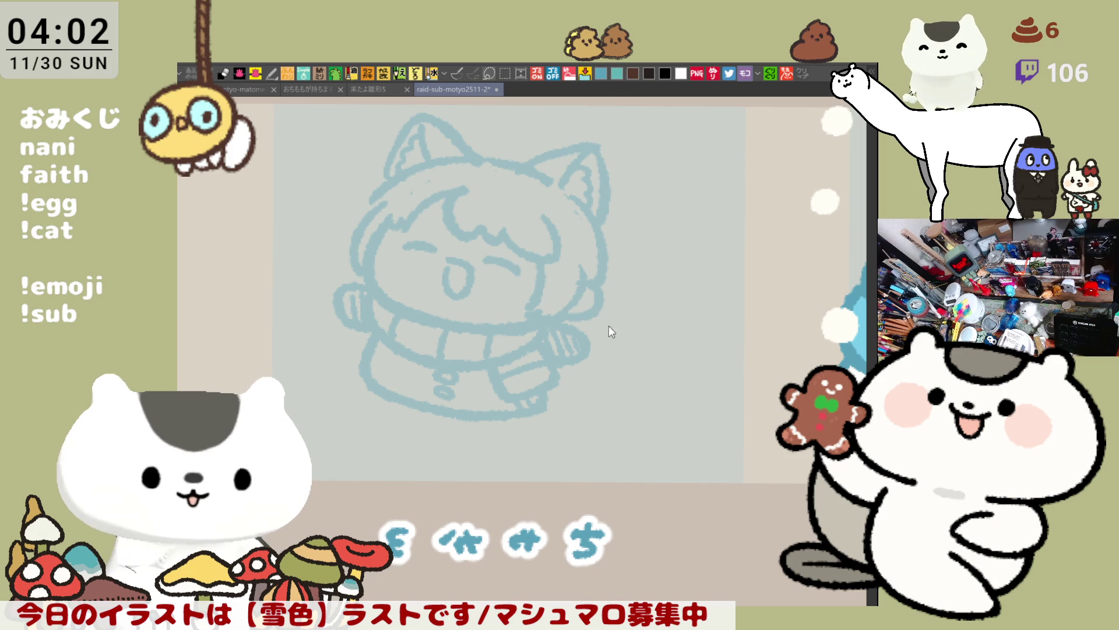
pyautogui.moveTo(601, 312)
pyautogui.mouseDown()
pyautogui.moveTo(612, 341)
pyautogui.moveTo(602, 349)
pyautogui.moveTo(619, 354)
pyautogui.mouseUp()
pyautogui.hotkey('ctrl', 'z')
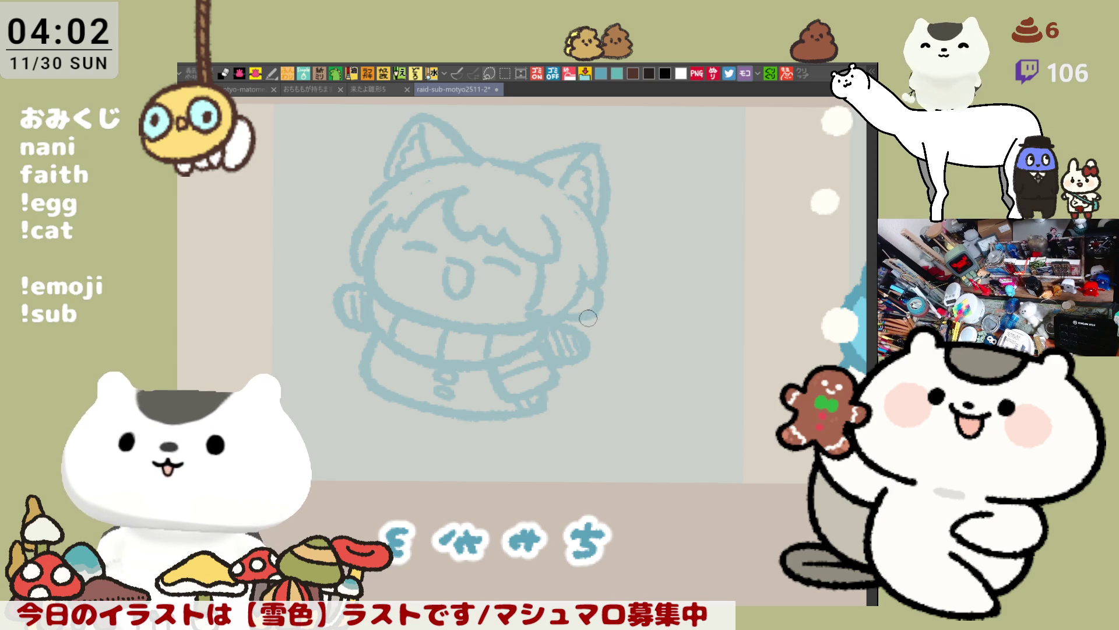
pyautogui.moveTo(590, 315); pyautogui.dragTo(602, 360)
pyautogui.hotkey('ctrl', 'z')
pyautogui.moveTo(589, 319)
pyautogui.mouseDown()
pyautogui.moveTo(604, 383)
pyautogui.moveTo(607, 369)
pyautogui.mouseUp()
pyautogui.hotkey('ctrl', 'z')
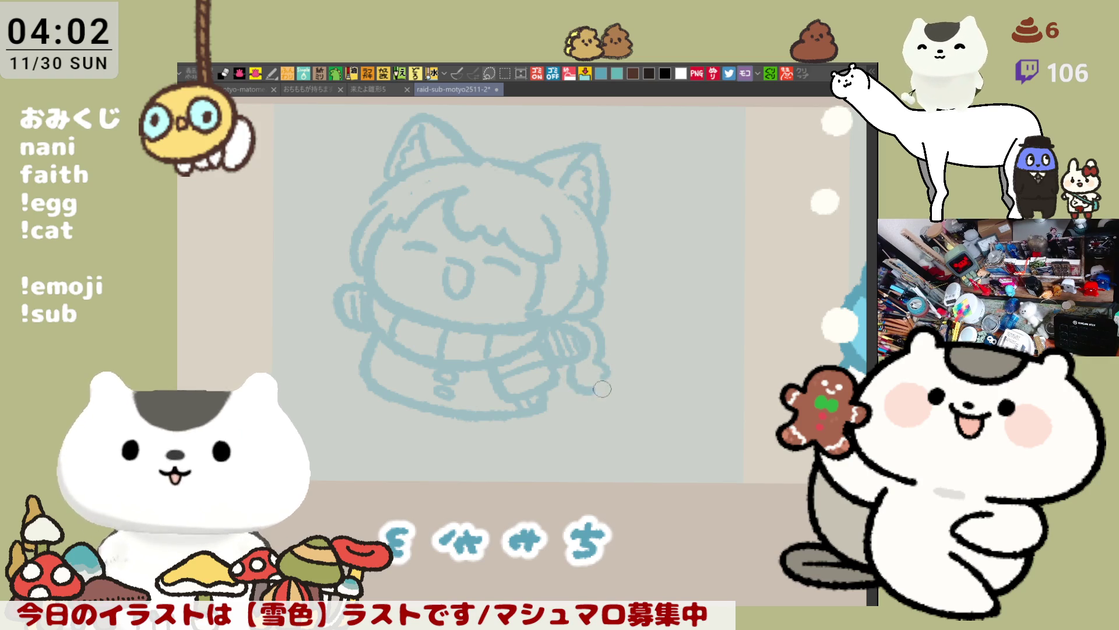
# Try out a looping tail off the cuff, then erase its thick end and tilt the view.
pyautogui.moveTo(568, 375); pyautogui.dragTo(655, 399)
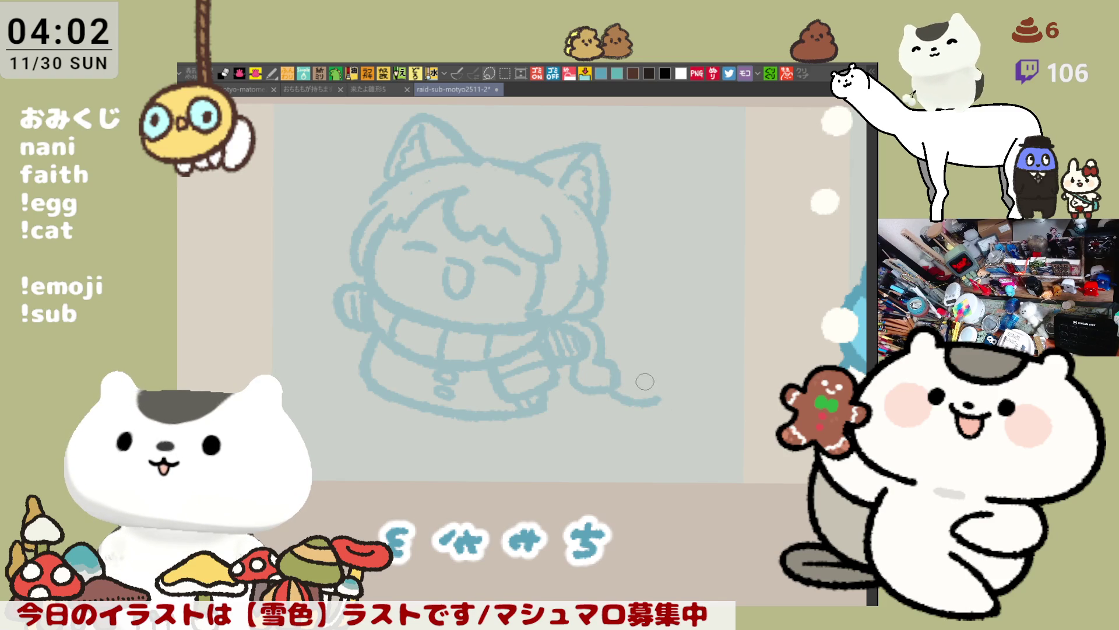
pyautogui.hotkey('ctrl', 'z')
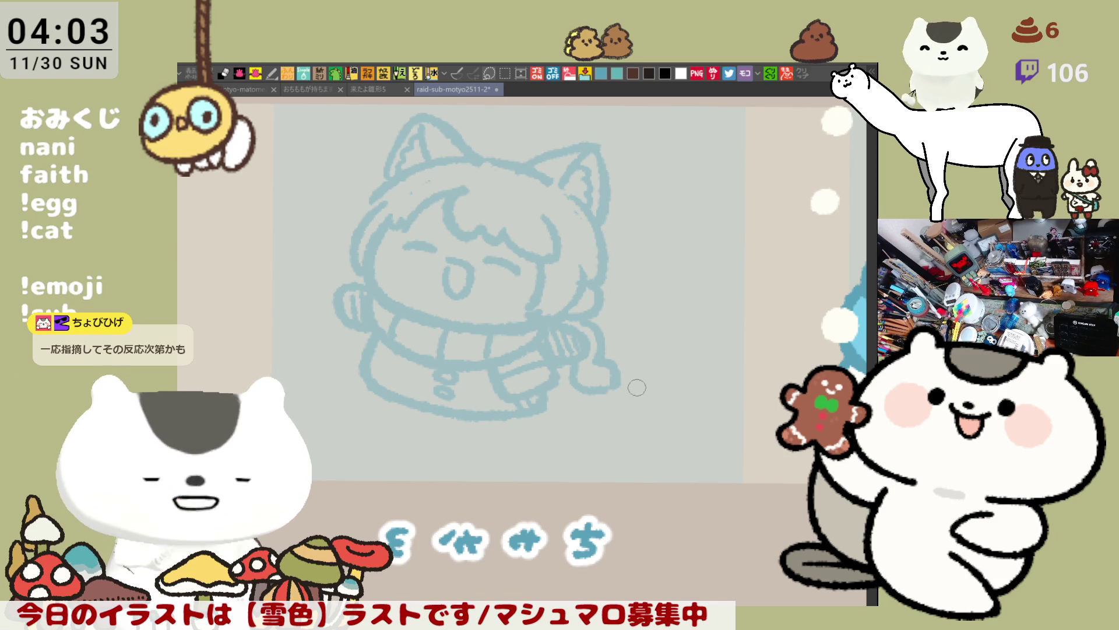
pyautogui.moveTo(609, 386)
pyautogui.mouseDown()
pyautogui.moveTo(667, 396)
pyautogui.moveTo(619, 370)
pyautogui.moveTo(656, 356)
pyautogui.moveTo(664, 380)
pyautogui.mouseUp()
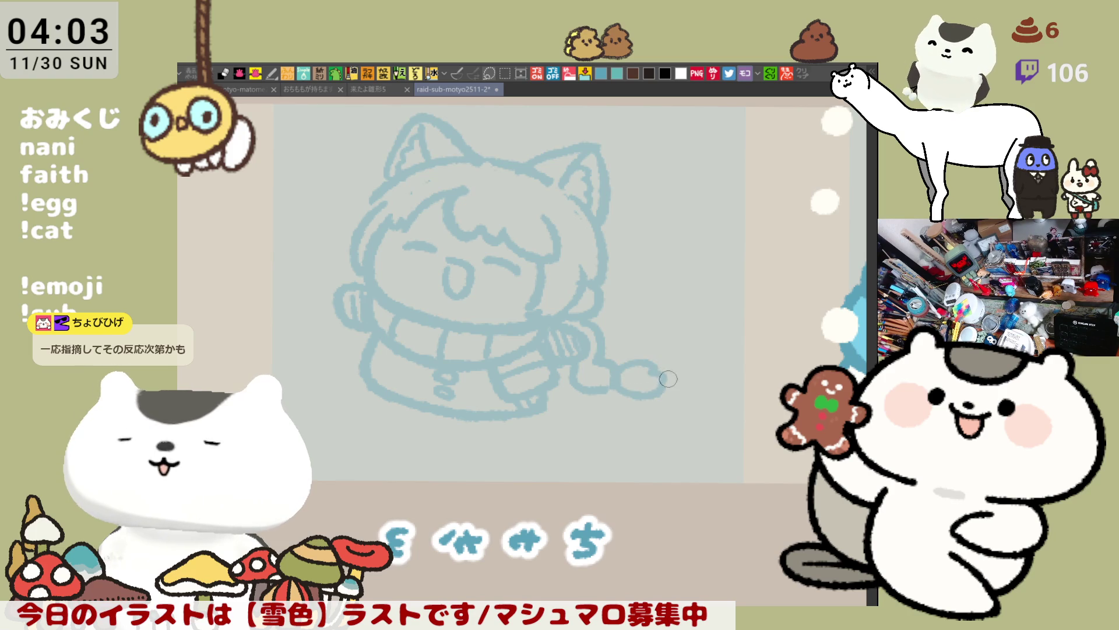
pyautogui.hotkey('ctrl', 'z')
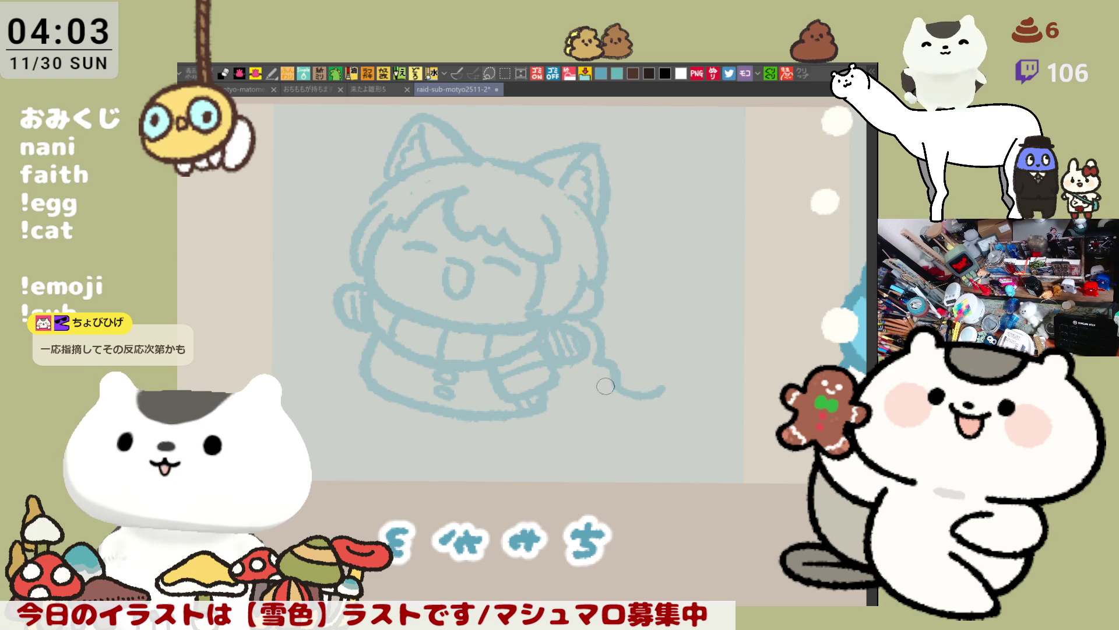
pyautogui.moveTo(597, 358)
pyautogui.mouseDown()
pyautogui.moveTo(609, 353)
pyautogui.moveTo(618, 384)
pyautogui.mouseUp()
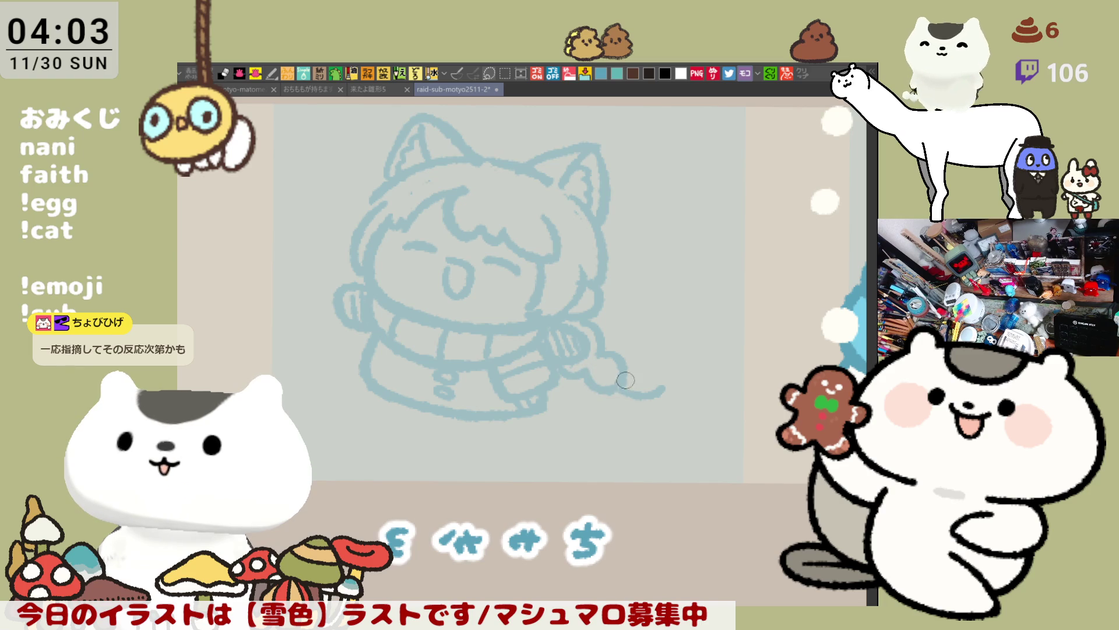
pyautogui.moveTo(621, 382); pyautogui.dragTo(644, 366)
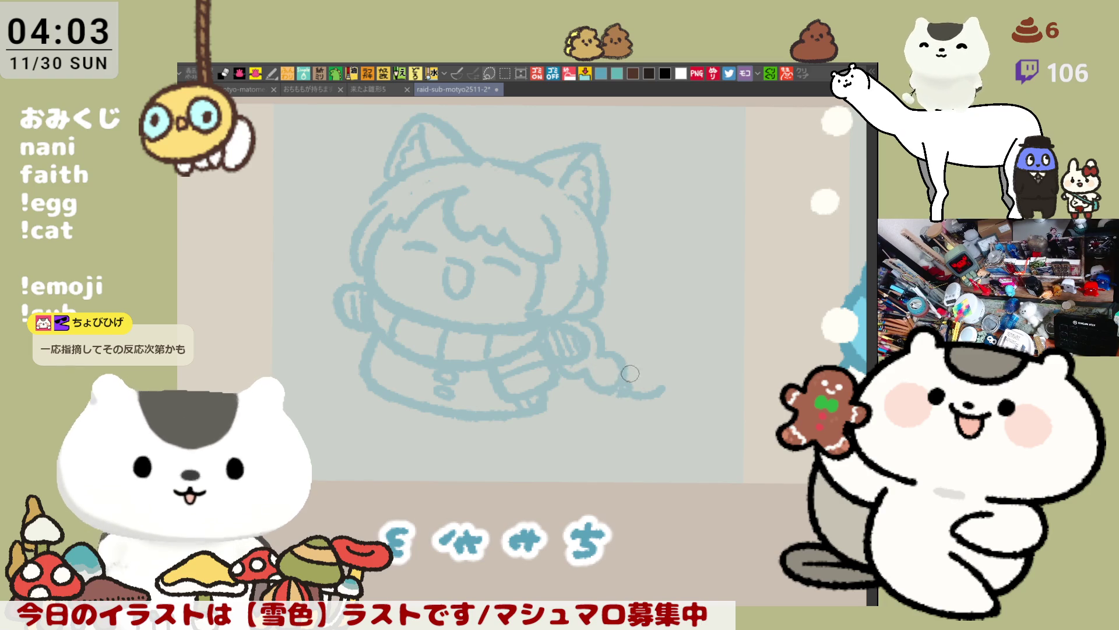
pyautogui.hotkey('ctrl', 'z')
pyautogui.hotkey('ctrl', 'z')
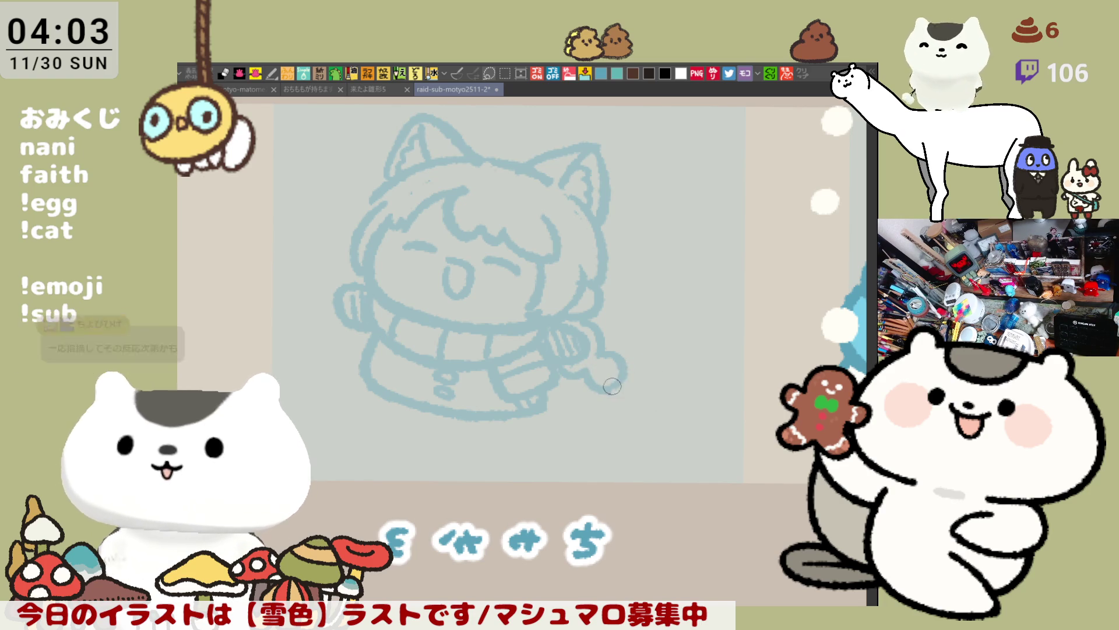
pyautogui.moveTo(622, 380); pyautogui.dragTo(591, 388)
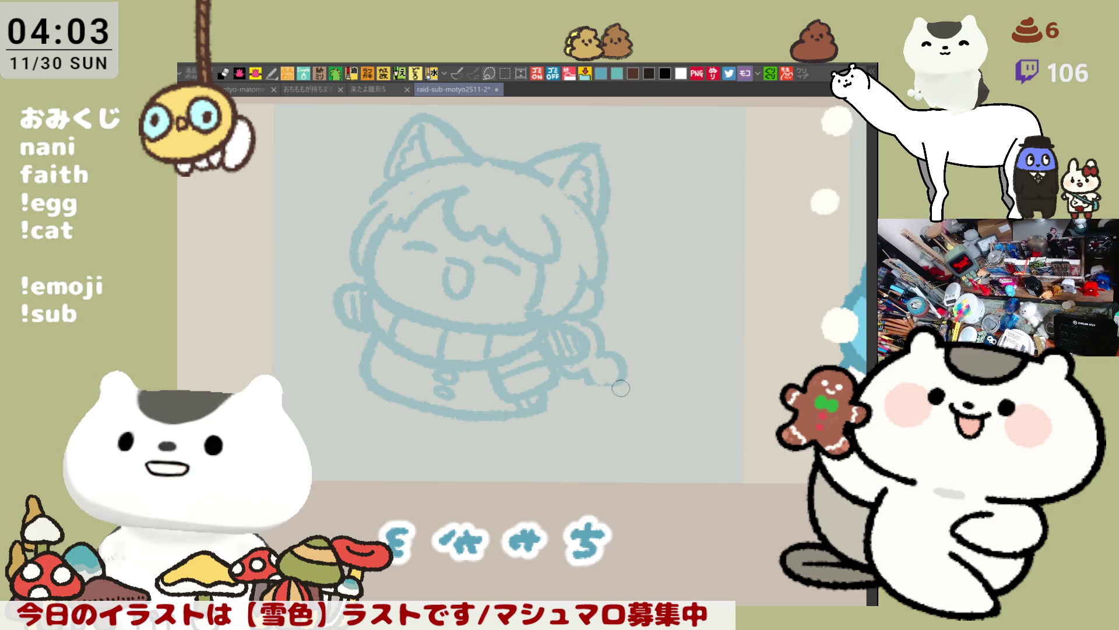
pyautogui.moveTo(603, 389); pyautogui.dragTo(625, 378)
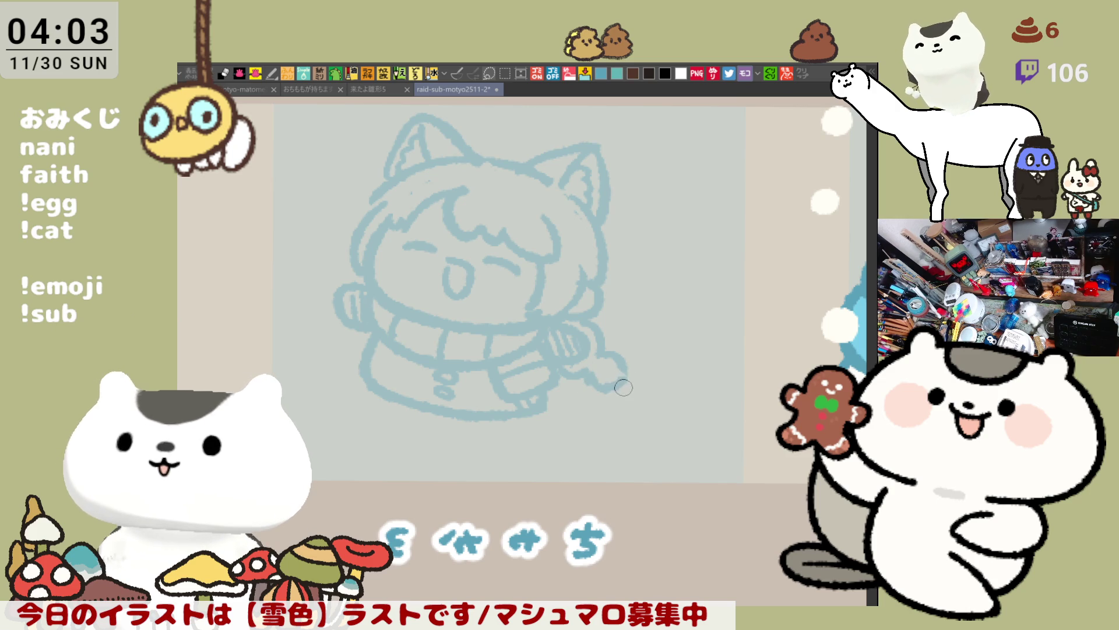
pyautogui.moveTo(606, 327)
pyautogui.mouseDown()
pyautogui.moveTo(600, 362)
pyautogui.moveTo(620, 365)
pyautogui.moveTo(568, 379)
pyautogui.moveTo(608, 368)
pyautogui.mouseUp()
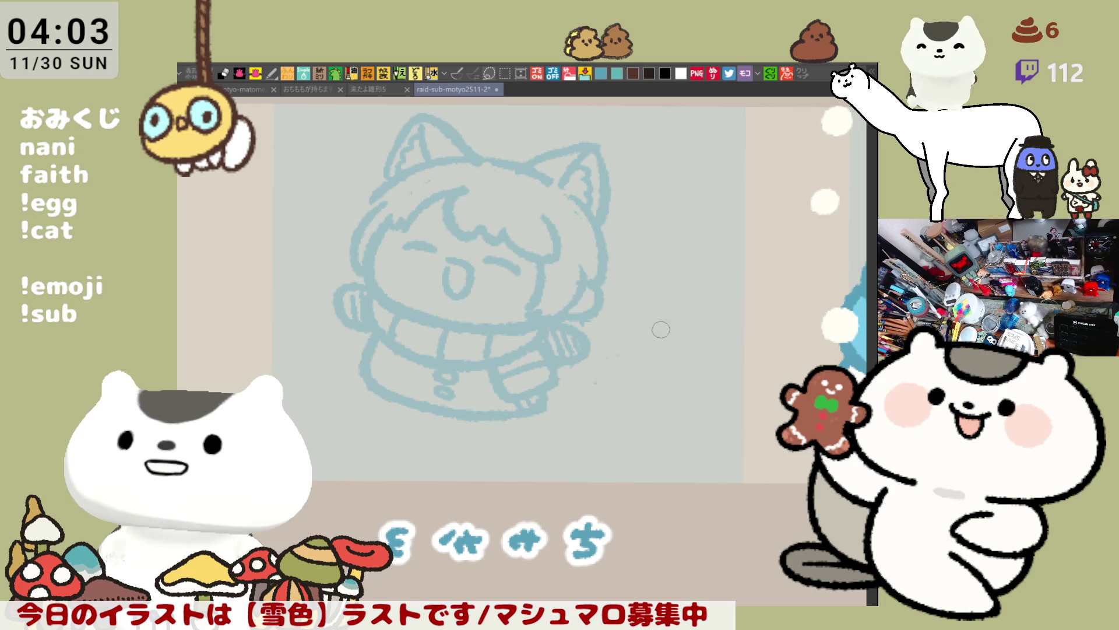
pyautogui.press('-')
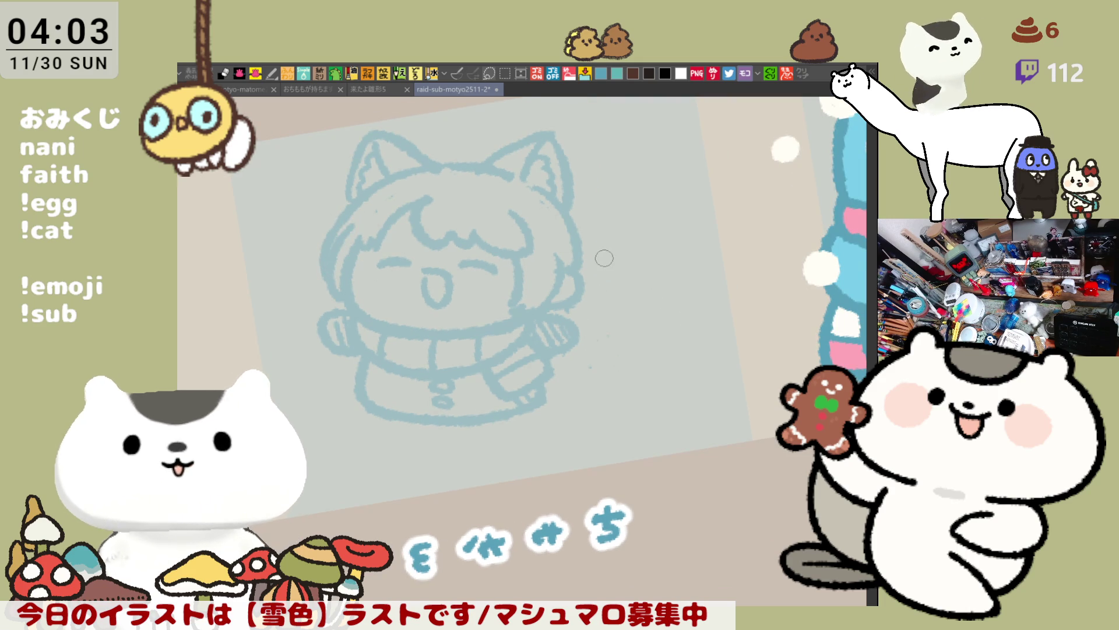
# Draw a long light-blue curve sweeping right from the sleeve beside the raised hand.
pyautogui.moveTo(576, 312); pyautogui.dragTo(596, 343)
pyautogui.hotkey('ctrl', 'z')
pyautogui.moveTo(568, 308); pyautogui.dragTo(601, 348)
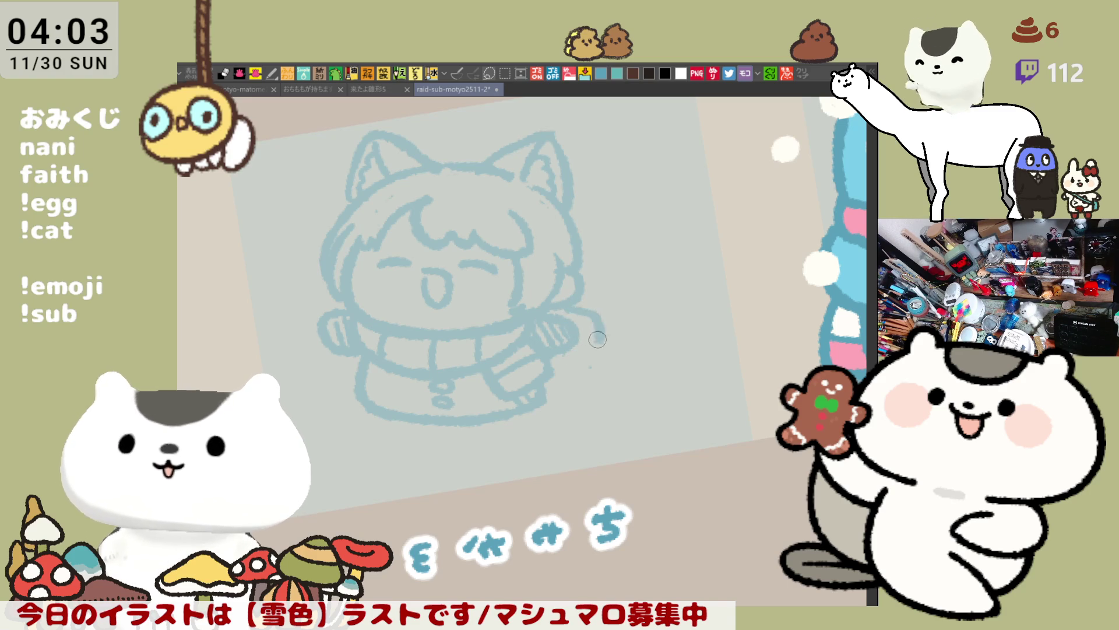
pyautogui.hotkey('ctrl', 'z')
pyautogui.moveTo(569, 308); pyautogui.dragTo(595, 344)
pyautogui.hotkey('ctrl', 'z')
pyautogui.hotkey('ctrl', 'z')
pyautogui.hotkey('ctrl', 'z')
pyautogui.moveTo(568, 306); pyautogui.dragTo(597, 337)
pyautogui.hotkey('ctrl', 'z')
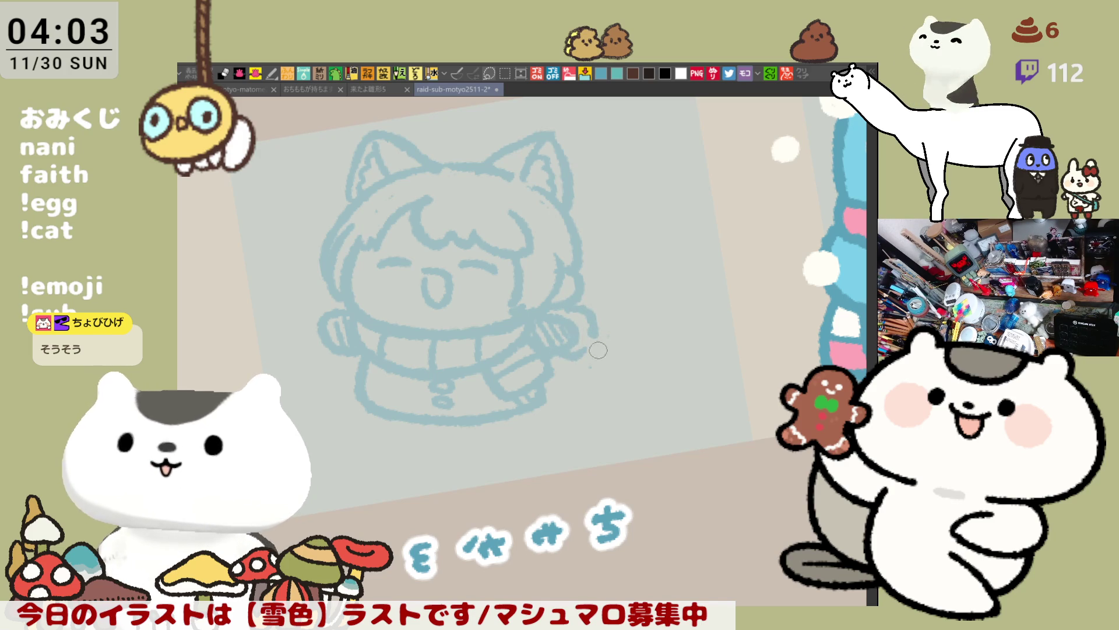
pyautogui.hotkey('ctrl', 'z')
pyautogui.moveTo(576, 302); pyautogui.dragTo(600, 324)
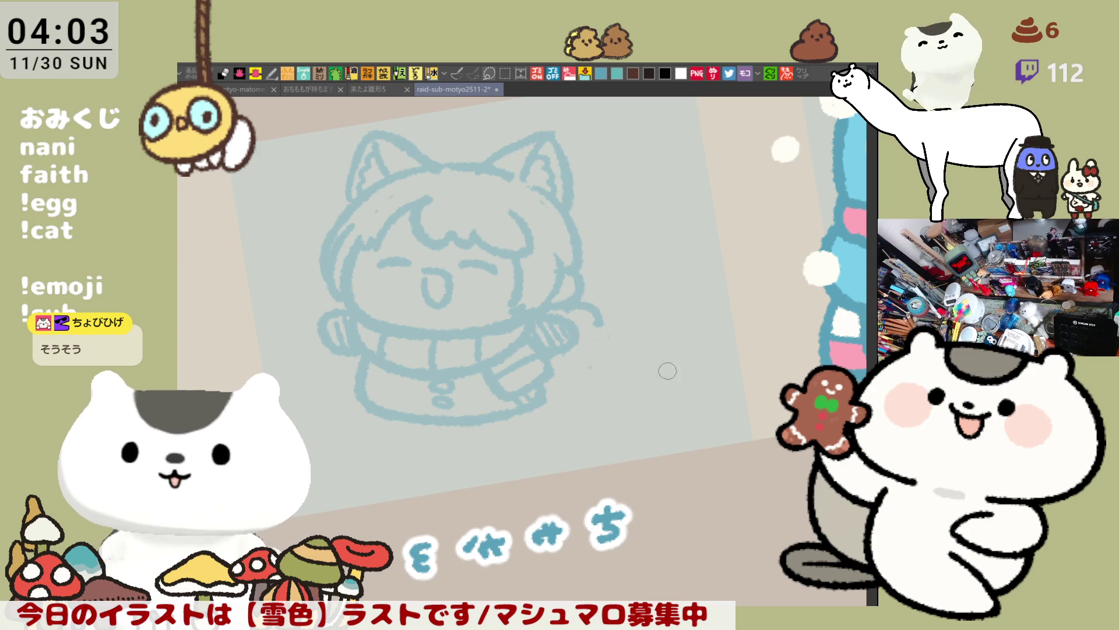
pyautogui.press('^')
pyautogui.moveTo(592, 346); pyautogui.dragTo(669, 329)
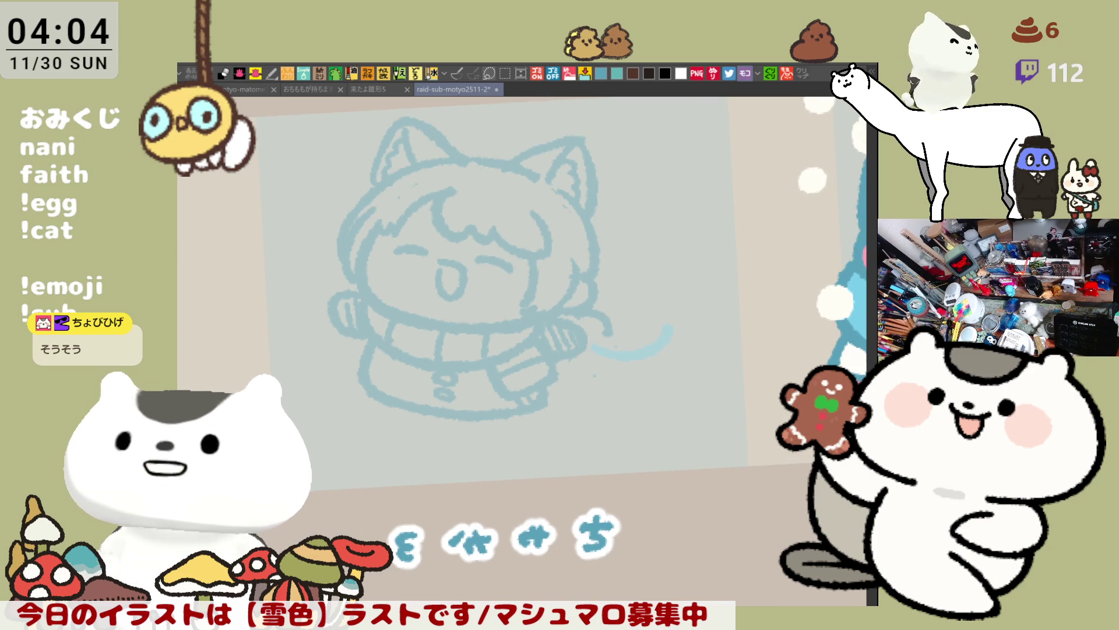
# Sketch a dark grey looped object at the hand, joined to it by a grey curve.
pyautogui.moveTo(594, 348)
pyautogui.mouseDown()
pyautogui.moveTo(576, 353)
pyautogui.moveTo(632, 333)
pyautogui.moveTo(641, 350)
pyautogui.mouseUp()
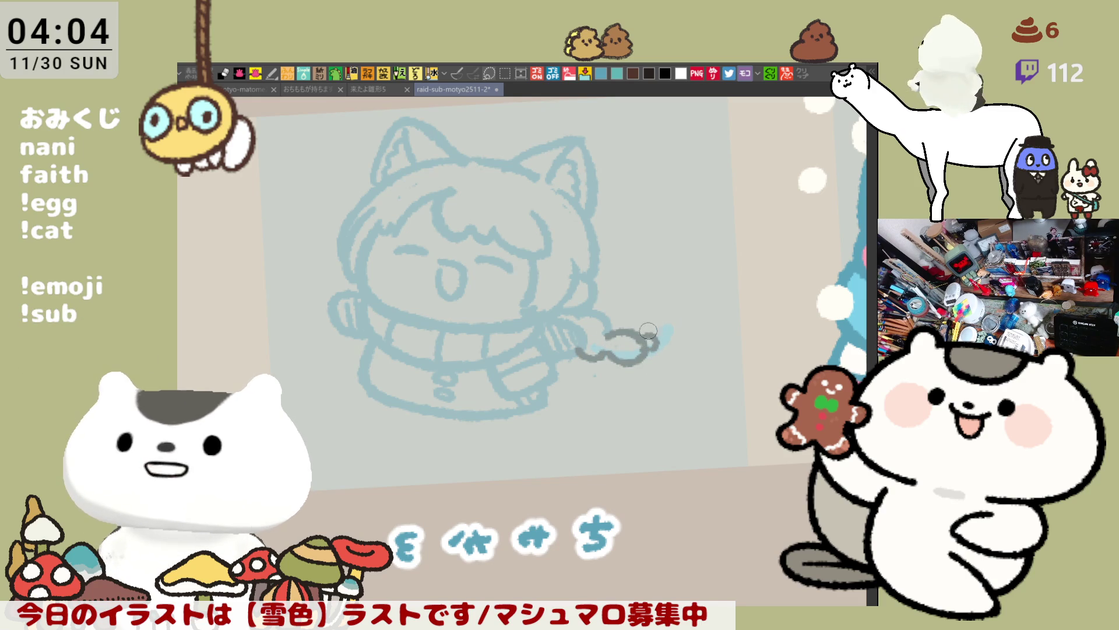
pyautogui.moveTo(642, 336)
pyautogui.mouseDown()
pyautogui.moveTo(671, 305)
pyautogui.moveTo(685, 338)
pyautogui.moveTo(652, 355)
pyautogui.mouseUp()
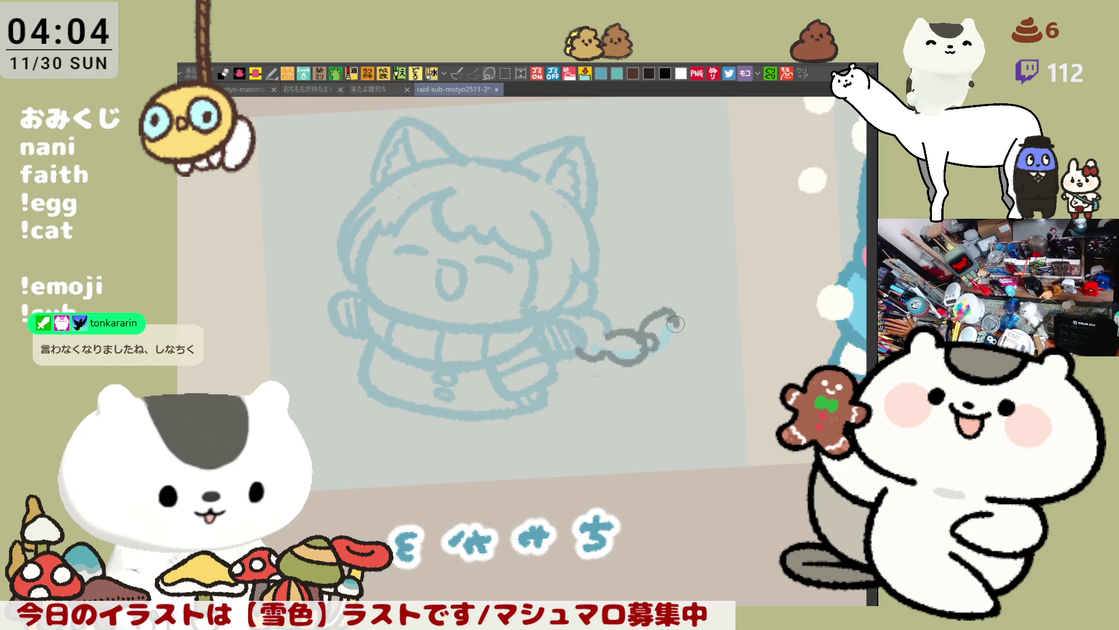
pyautogui.moveTo(671, 312)
pyautogui.mouseDown()
pyautogui.moveTo(680, 347)
pyautogui.moveTo(646, 352)
pyautogui.mouseUp()
pyautogui.hotkey('ctrl', 'z')
pyautogui.hotkey('ctrl', 'z')
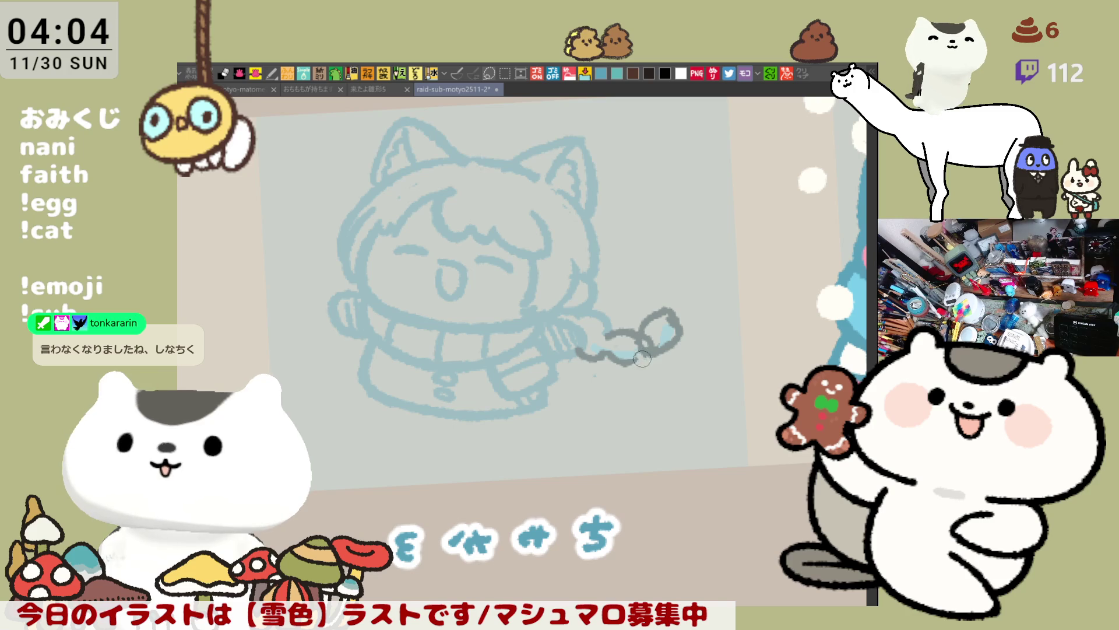
pyautogui.moveTo(588, 308); pyautogui.dragTo(627, 351)
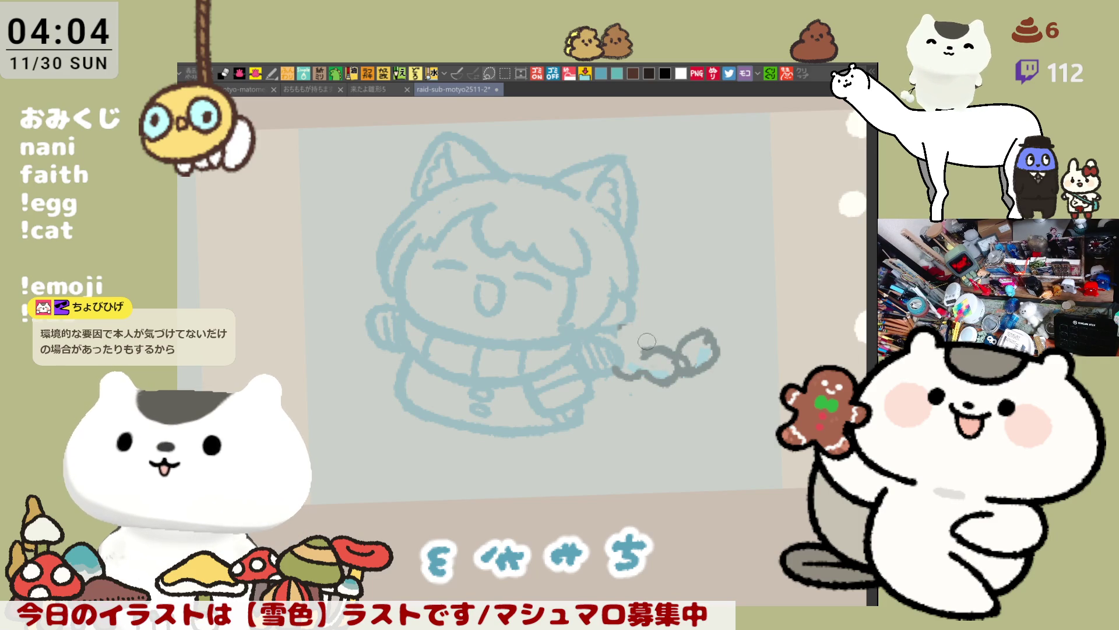
pyautogui.moveTo(618, 326)
pyautogui.mouseDown()
pyautogui.moveTo(641, 350)
pyautogui.moveTo(629, 332)
pyautogui.mouseUp()
pyautogui.hotkey('ctrl', 'z')
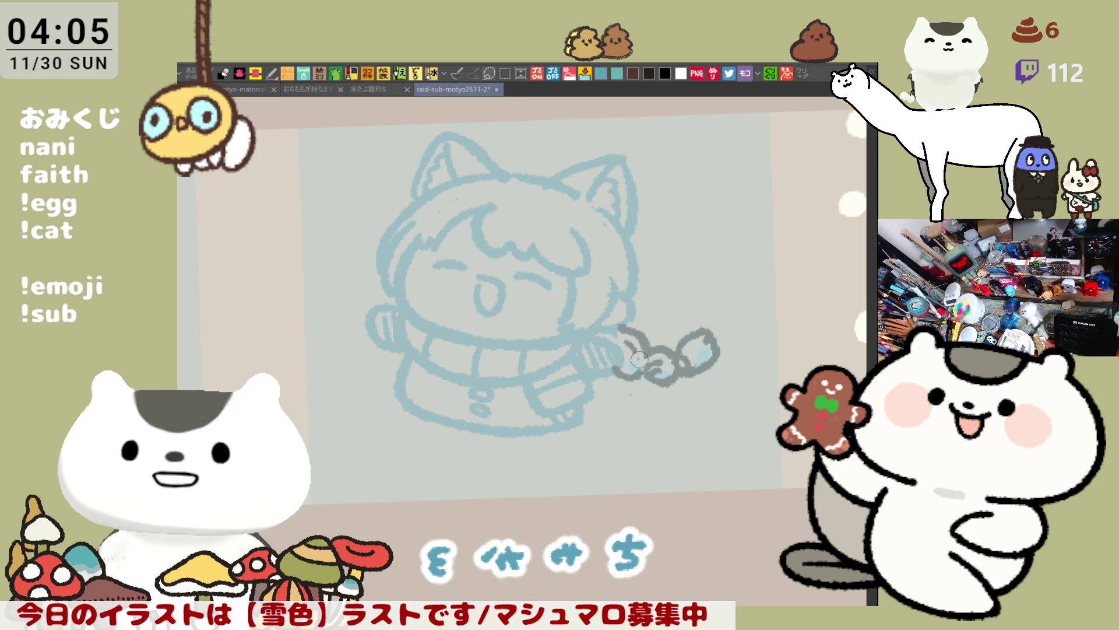
pyautogui.moveTo(644, 366); pyautogui.dragTo(628, 370)
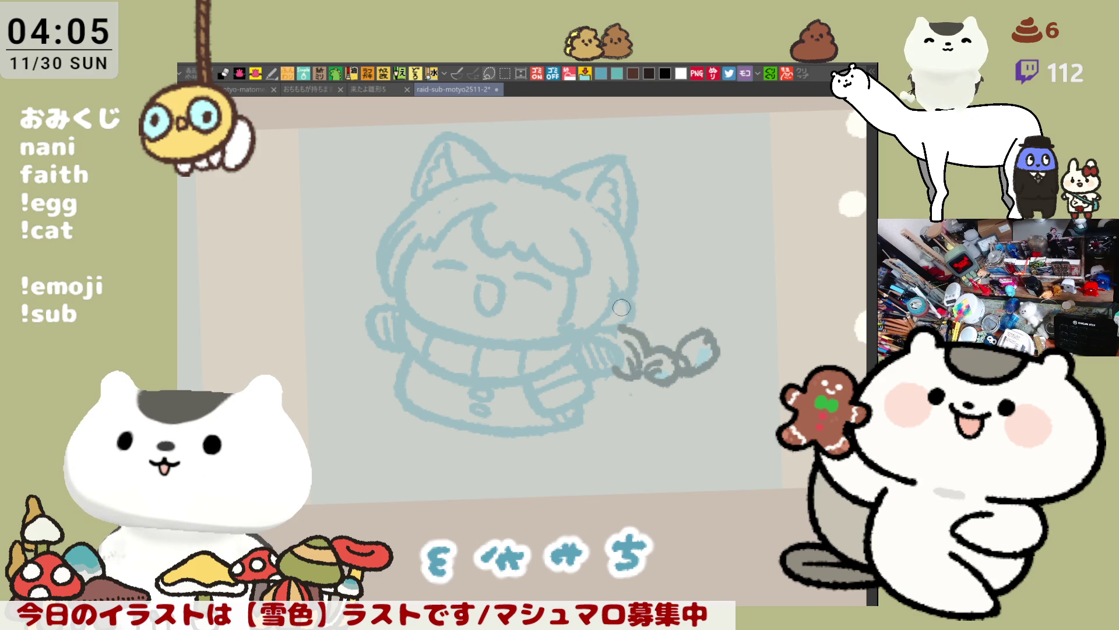
pyautogui.press('-')
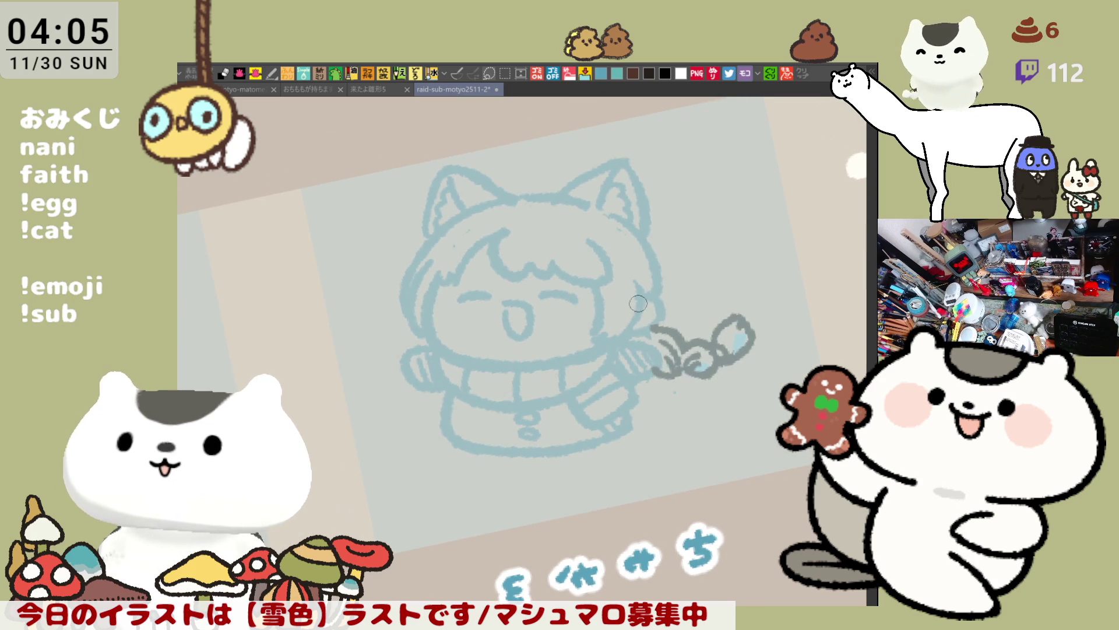
# Ink the dark grey collar line from the scarf's left edge rightward across the neck.
pyautogui.moveTo(641, 300); pyautogui.dragTo(647, 320)
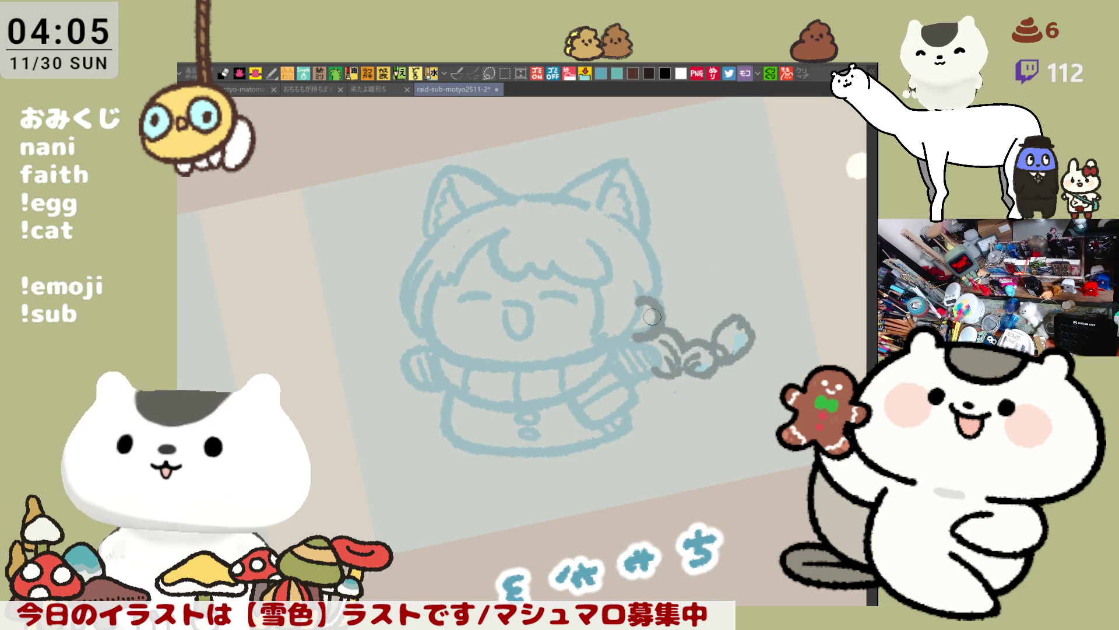
pyautogui.press('^')
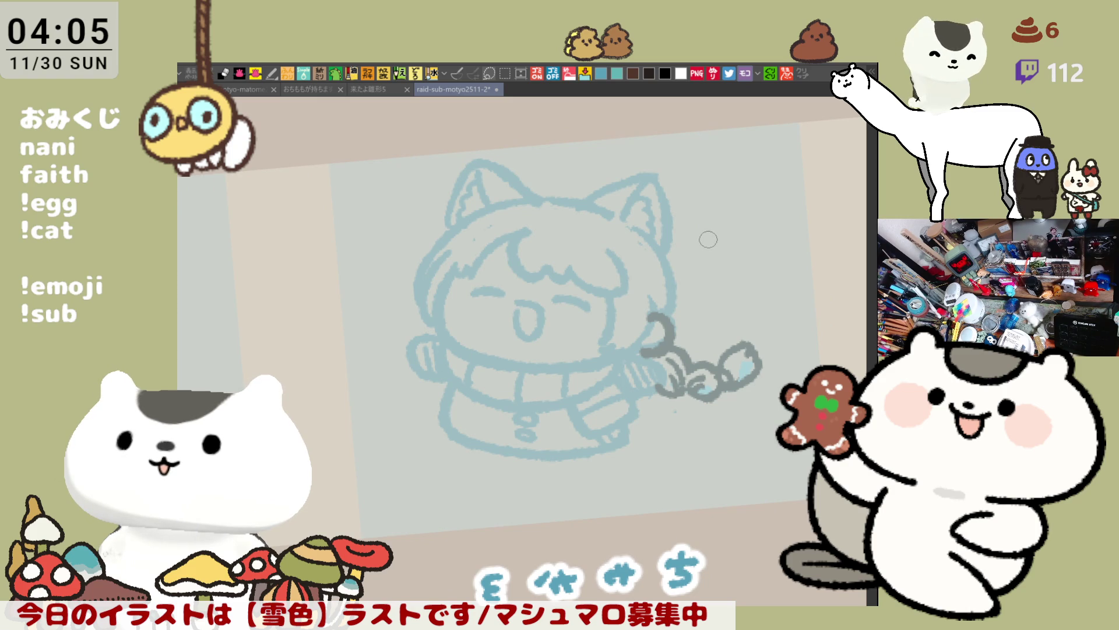
pyautogui.press('^')
pyautogui.moveTo(444, 294); pyautogui.dragTo(502, 347)
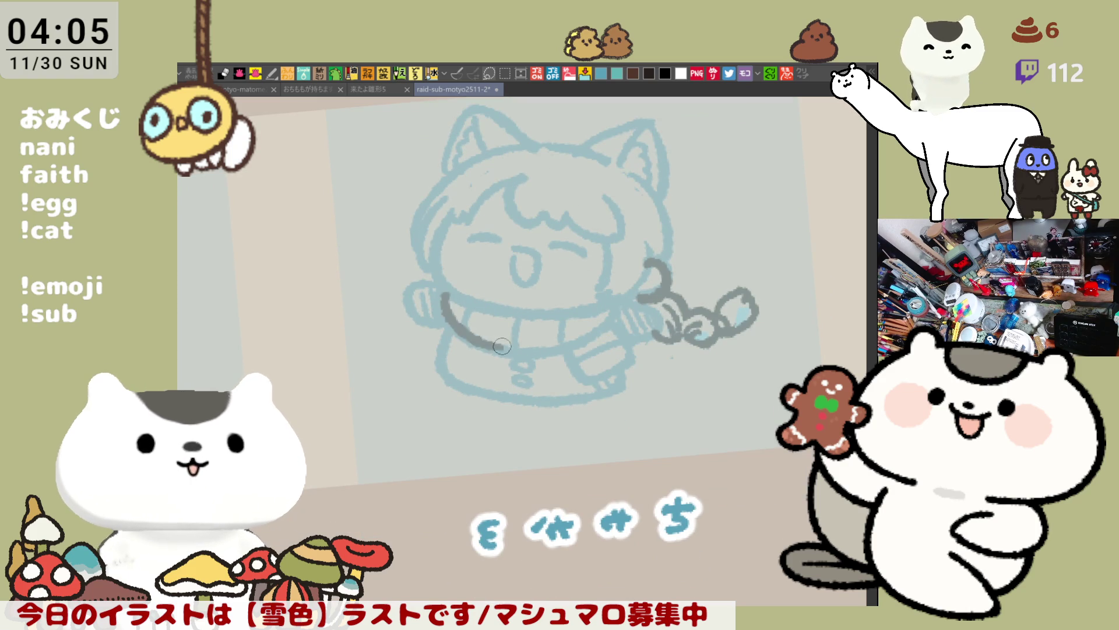
pyautogui.moveTo(443, 292); pyautogui.dragTo(516, 353)
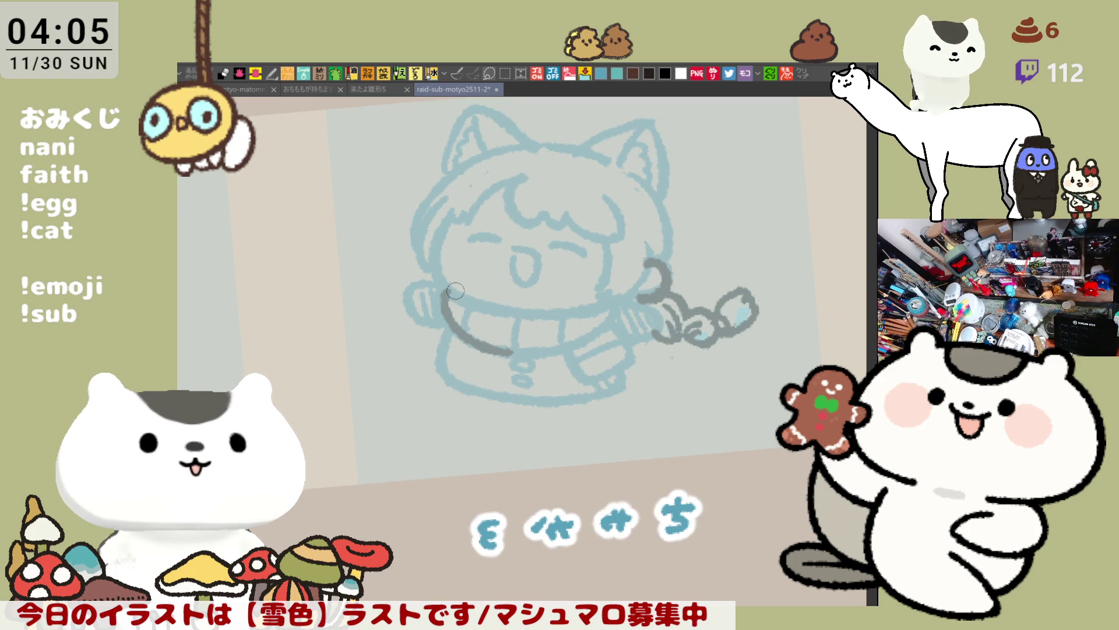
pyautogui.moveTo(445, 284)
pyautogui.mouseDown()
pyautogui.moveTo(535, 318)
pyautogui.moveTo(605, 308)
pyautogui.mouseUp()
pyautogui.hotkey('ctrl', 'z')
pyautogui.moveTo(516, 317); pyautogui.dragTo(605, 308)
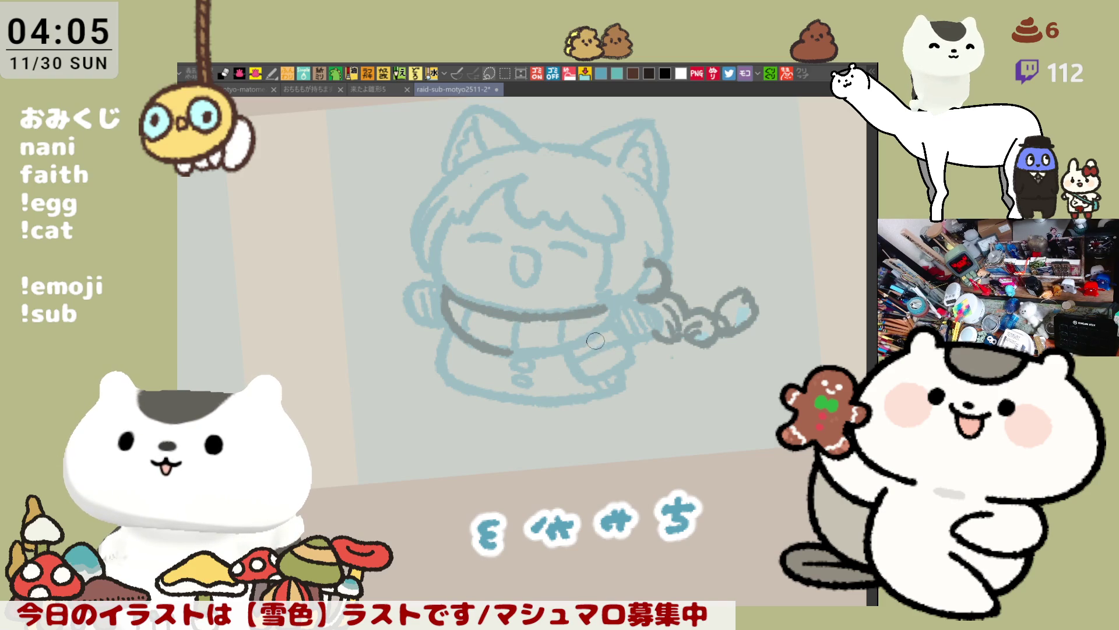
pyautogui.moveTo(579, 320); pyautogui.dragTo(602, 350)
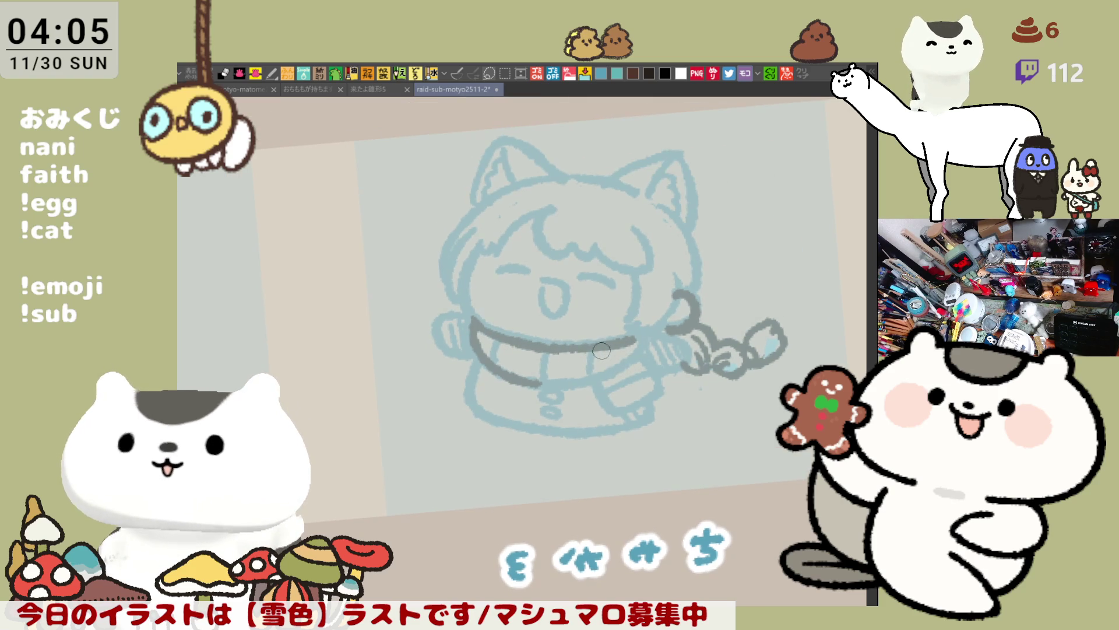
pyautogui.moveTo(577, 423); pyautogui.dragTo(527, 324)
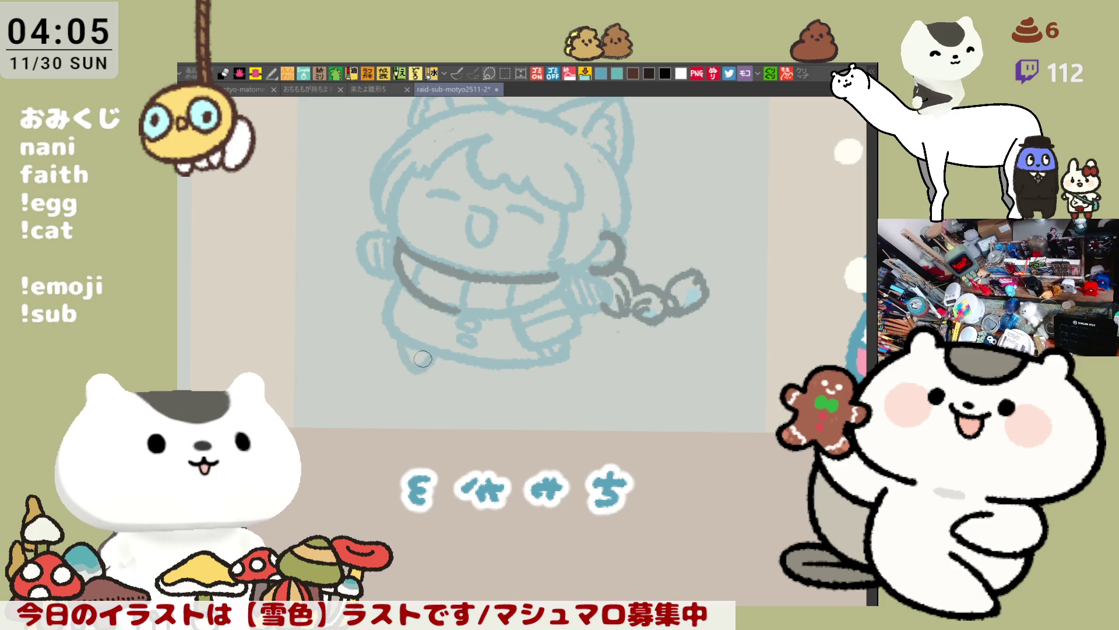
pyautogui.moveTo(516, 369); pyautogui.dragTo(540, 362)
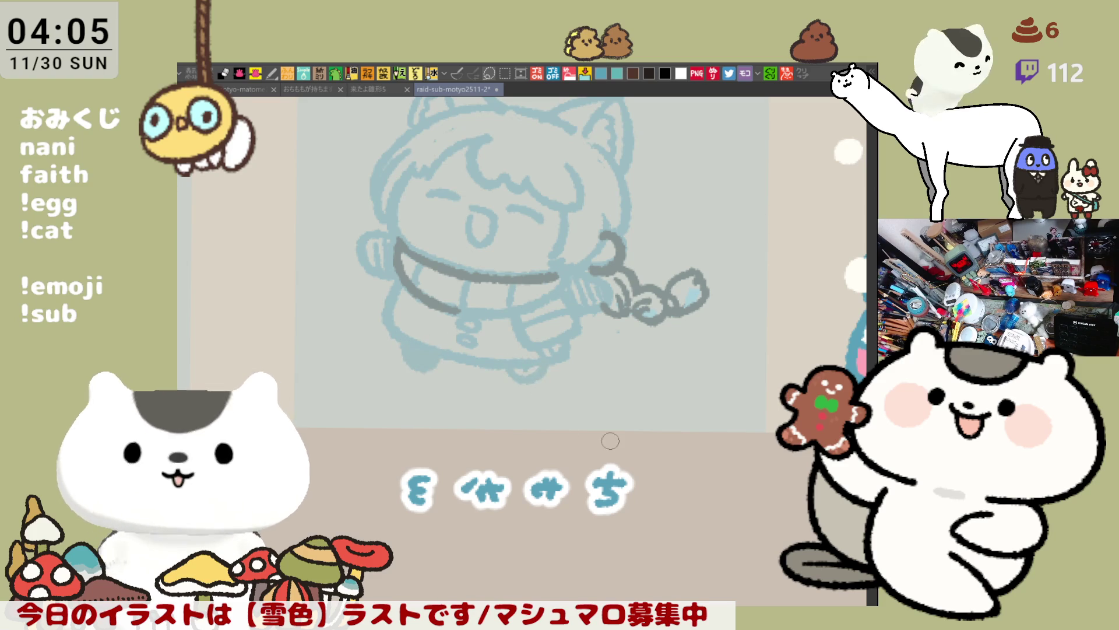
# Mirror the view and draw three vertical grey stripes on the scarf.
pyautogui.scroll(-5, 552, 374)
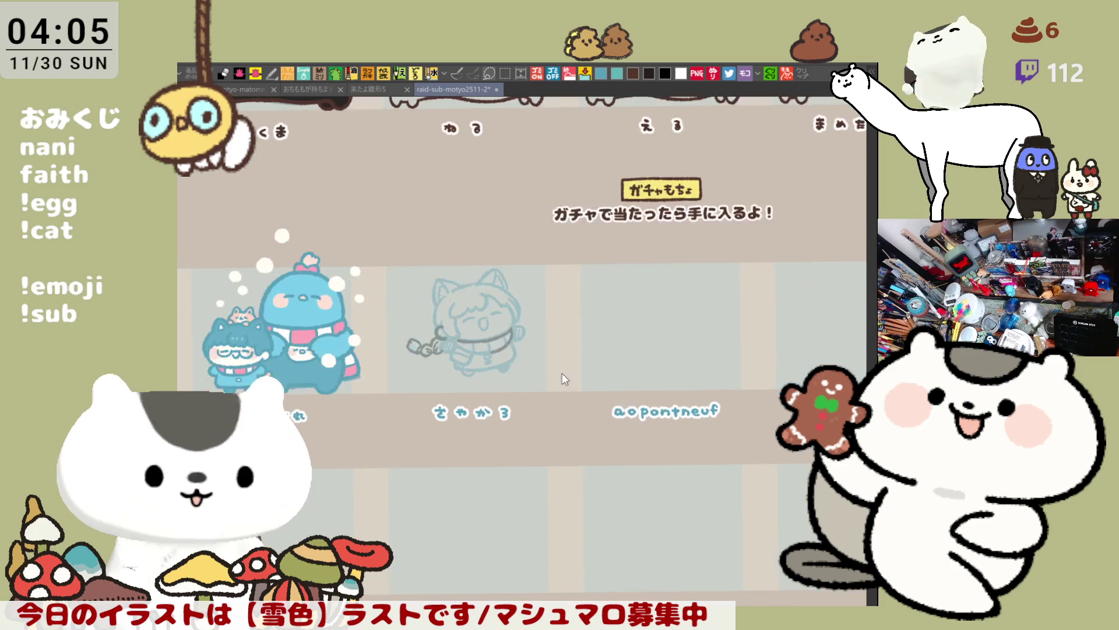
pyautogui.scroll(5, 459, 274)
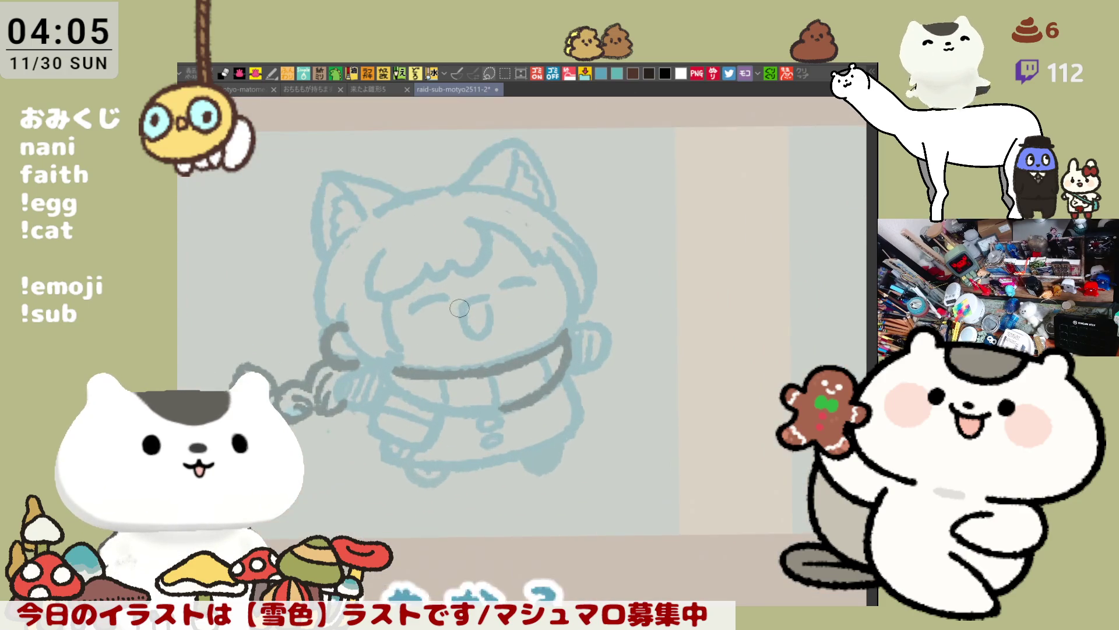
pyautogui.press('h')
pyautogui.scroll(-1, 538, 464)
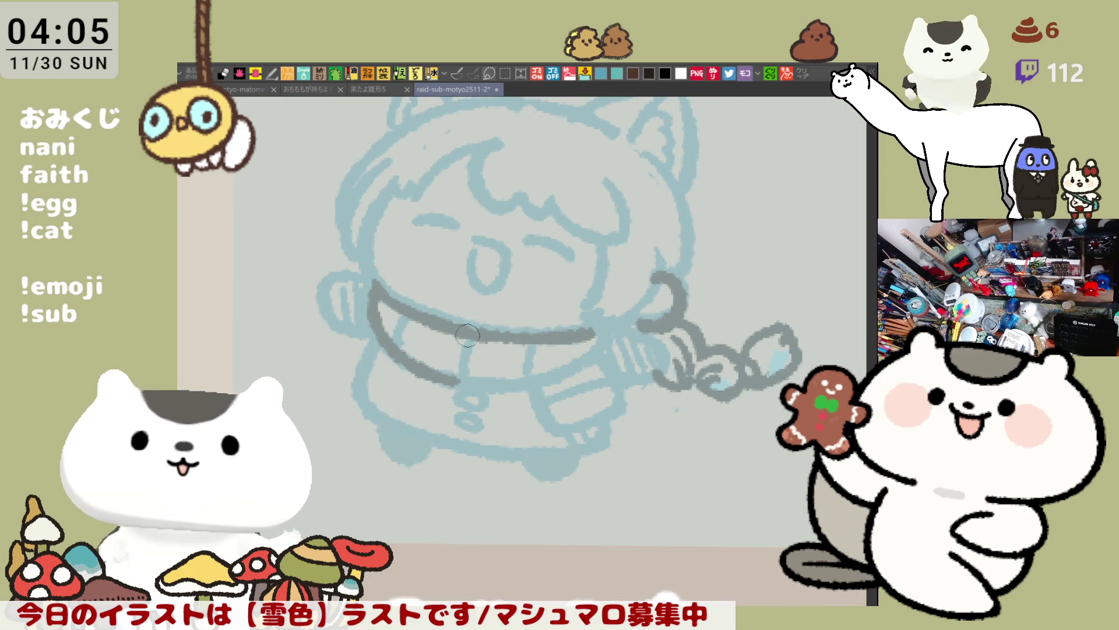
pyautogui.moveTo(405, 321); pyautogui.dragTo(402, 355)
pyautogui.moveTo(465, 330); pyautogui.dragTo(459, 376)
pyautogui.moveTo(527, 337); pyautogui.dragTo(520, 374)
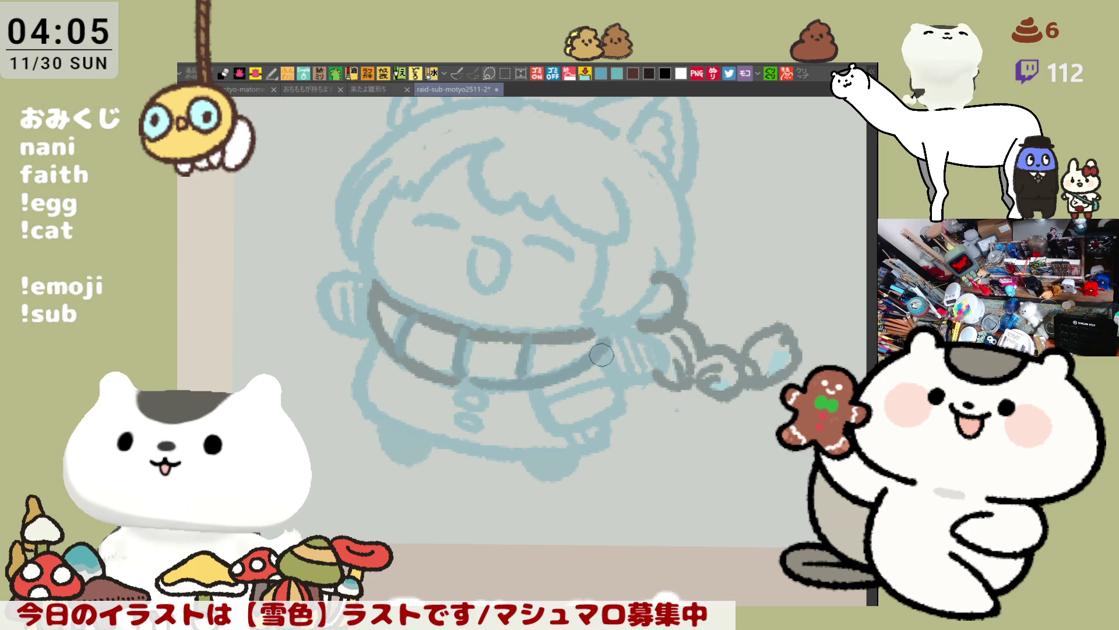
# Outline the rectangular hanging scarf end with fringe, and redraw the loop over the left arm.
pyautogui.moveTo(611, 343); pyautogui.dragTo(625, 408)
pyautogui.moveTo(548, 378)
pyautogui.mouseDown()
pyautogui.moveTo(540, 388)
pyautogui.moveTo(635, 403)
pyautogui.moveTo(536, 390)
pyautogui.moveTo(628, 406)
pyautogui.mouseUp()
pyautogui.hotkey('ctrl', 'z')
pyautogui.hotkey('ctrl', 'z')
pyautogui.moveTo(528, 376)
pyautogui.mouseDown()
pyautogui.moveTo(551, 437)
pyautogui.moveTo(624, 411)
pyautogui.mouseUp()
pyautogui.moveTo(554, 402); pyautogui.dragTo(660, 422)
pyautogui.moveTo(439, 289); pyautogui.dragTo(451, 344)
pyautogui.hotkey('ctrl', 'z')
pyautogui.moveTo(437, 291); pyautogui.dragTo(441, 344)
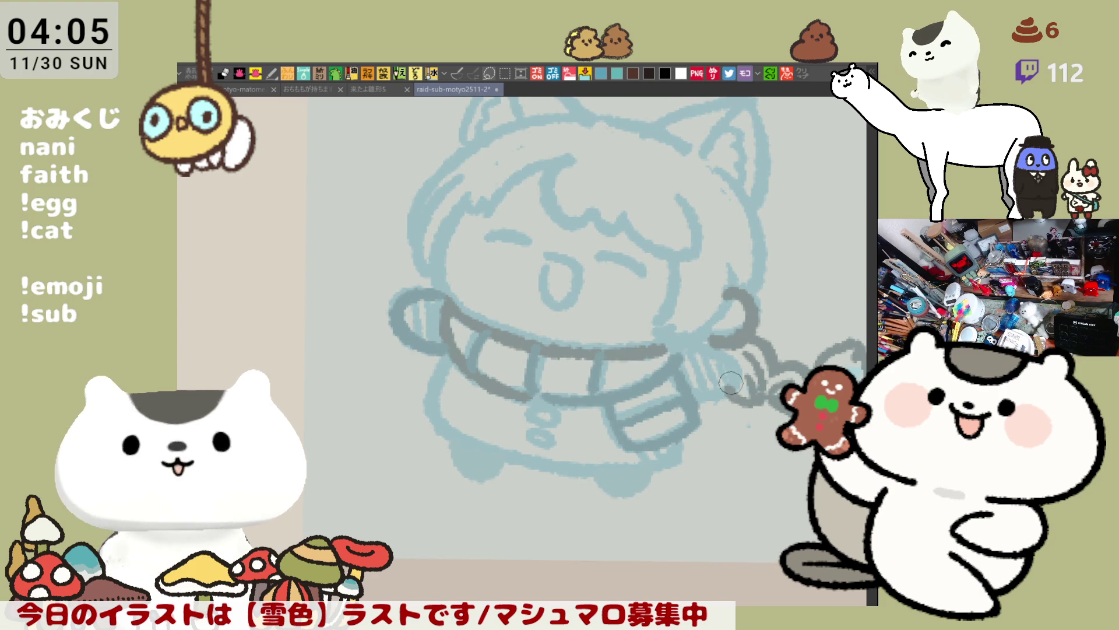
pyautogui.moveTo(700, 343); pyautogui.dragTo(688, 387)
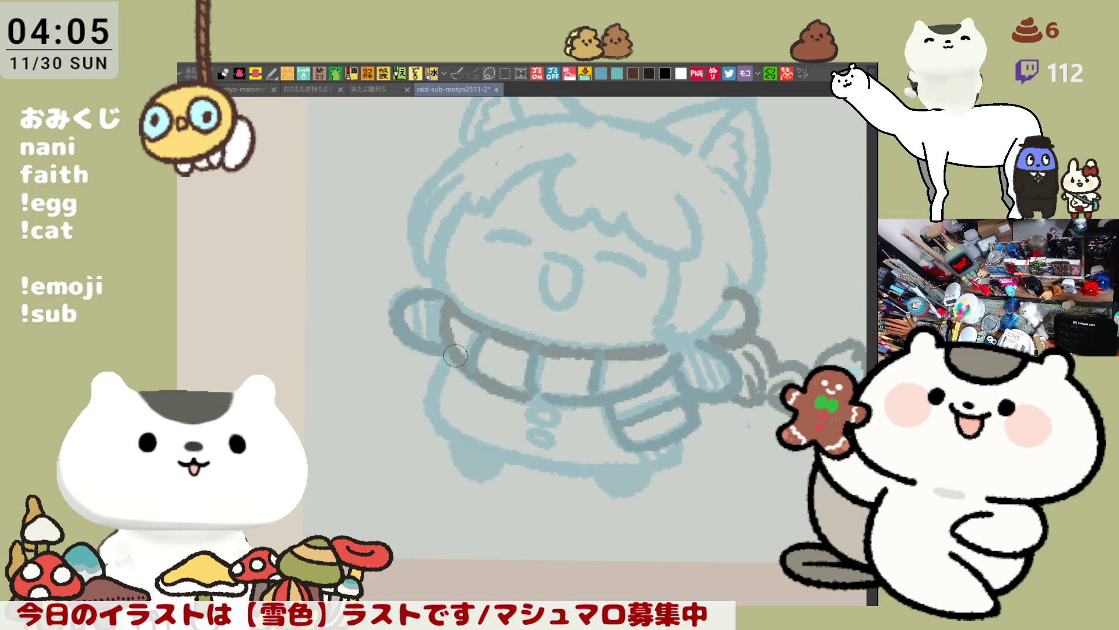
# Ink the lower-left body edge and save the illustration.
pyautogui.moveTo(460, 357); pyautogui.dragTo(496, 446)
pyautogui.hotkey('ctrl', 'z')
pyautogui.moveTo(458, 347)
pyautogui.mouseDown()
pyautogui.moveTo(436, 421)
pyautogui.moveTo(513, 467)
pyautogui.mouseUp()
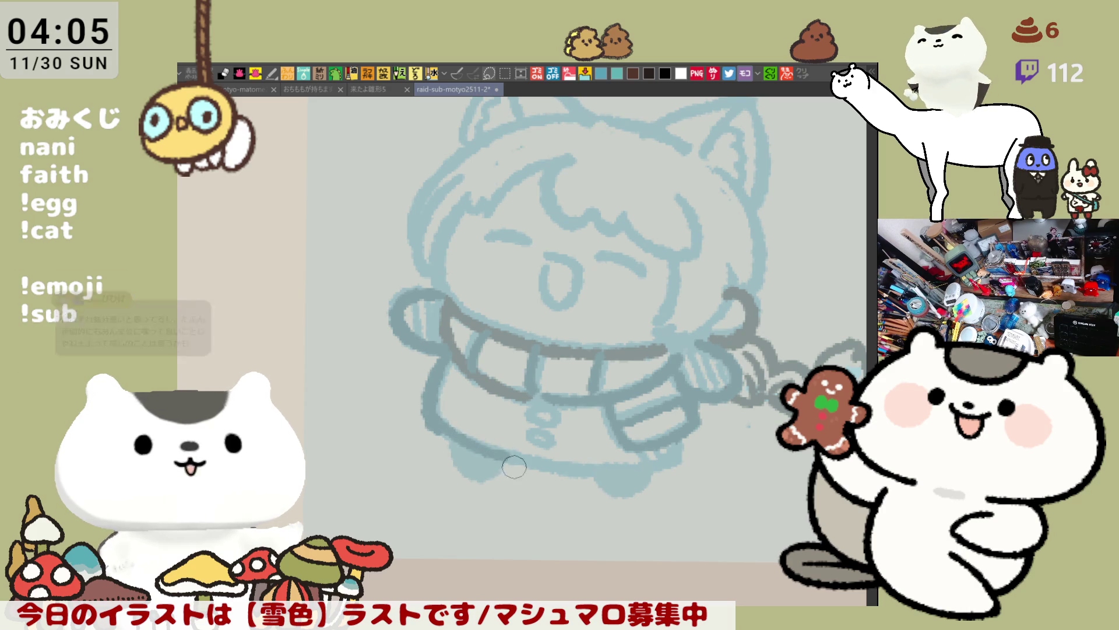
pyautogui.hotkey('ctrl', 's')
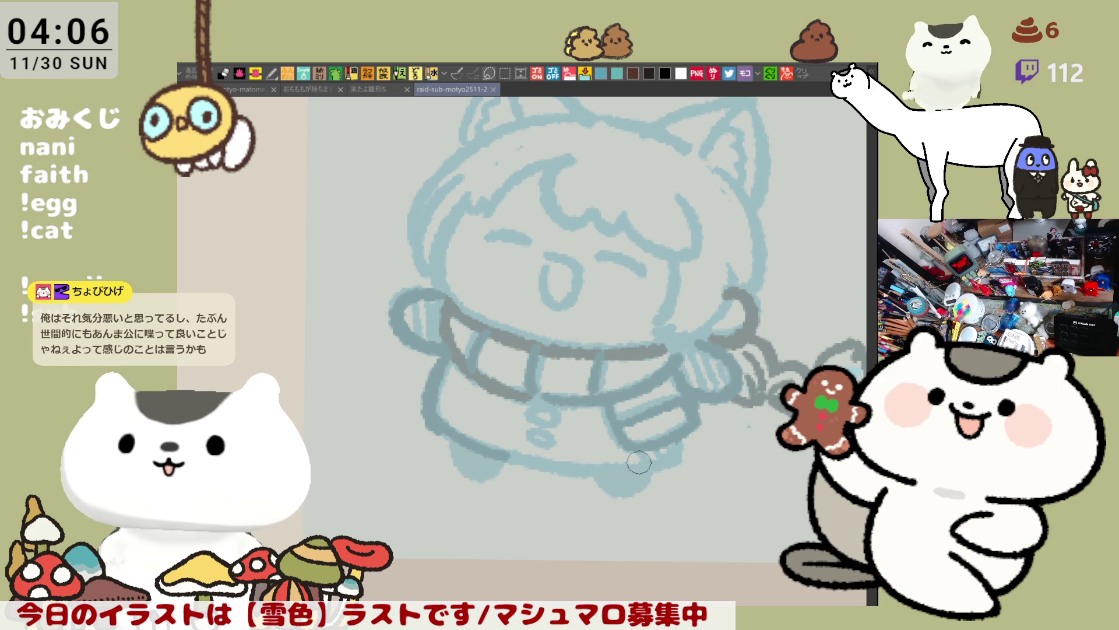
# Touch up the lower outline and redraw the small button loop under the scarf.
pyautogui.moveTo(669, 459); pyautogui.dragTo(672, 452)
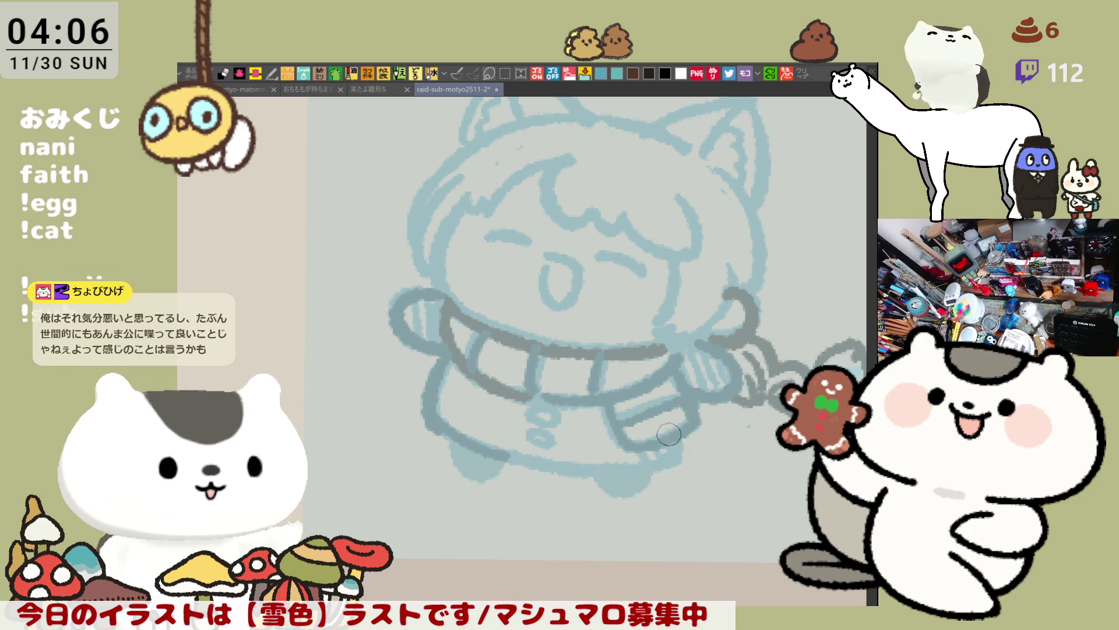
pyautogui.press('h')
pyautogui.moveTo(471, 403); pyautogui.dragTo(475, 432)
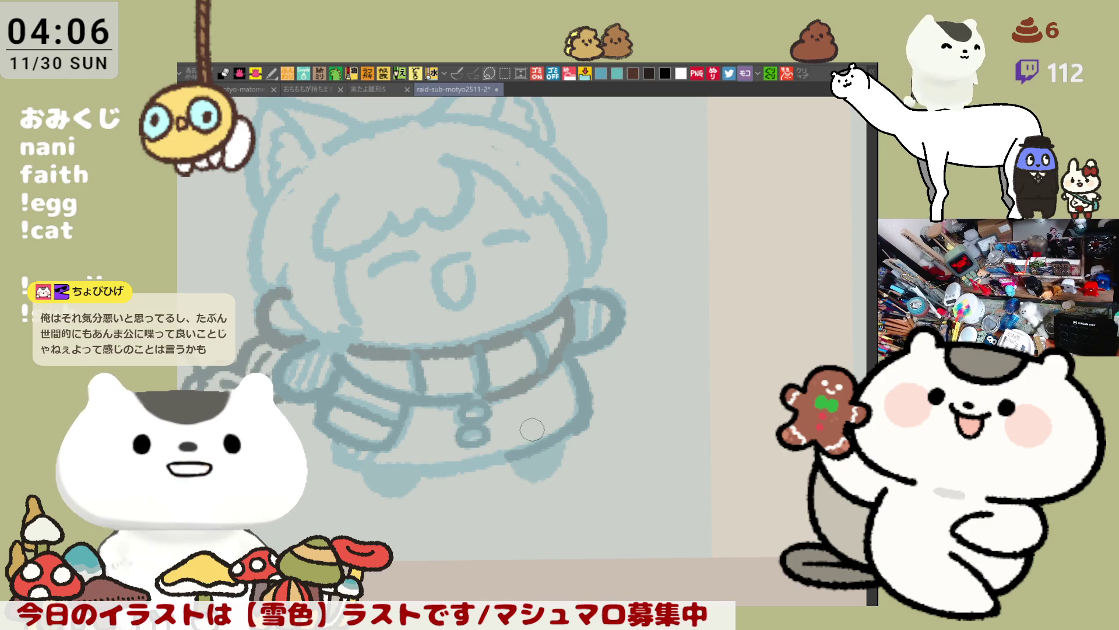
# Ink the lower hem curve across the body in two parts after several retries.
pyautogui.moveTo(337, 431); pyautogui.dragTo(384, 477)
pyautogui.hotkey('ctrl', 'z')
pyautogui.moveTo(337, 447)
pyautogui.mouseDown()
pyautogui.moveTo(421, 478)
pyautogui.moveTo(486, 465)
pyautogui.mouseUp()
pyautogui.hotkey('ctrl', 'z')
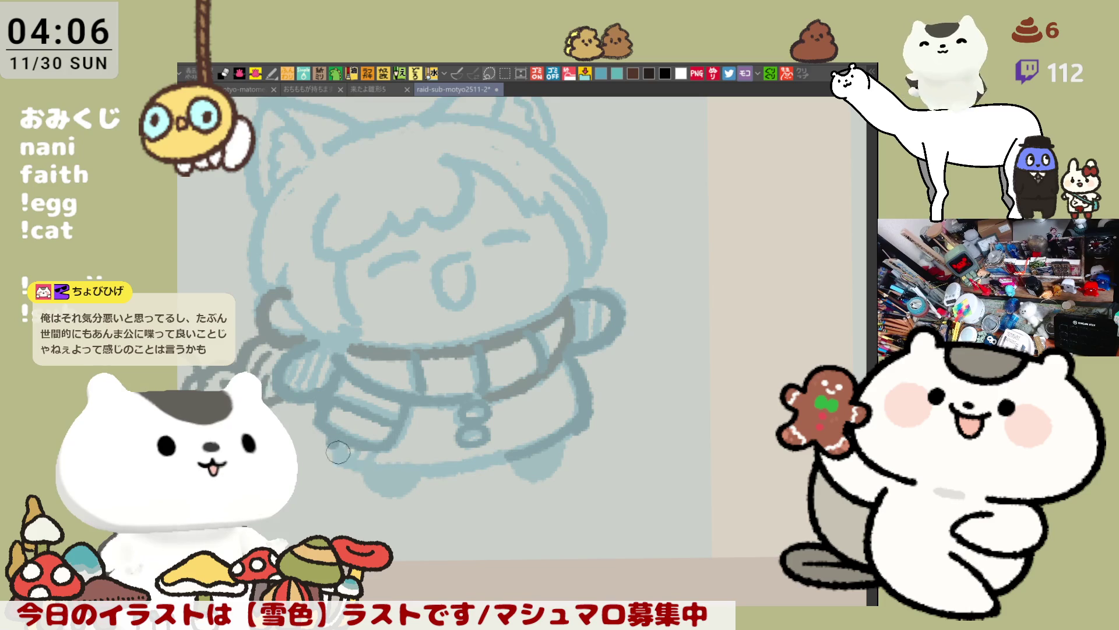
pyautogui.moveTo(333, 446); pyautogui.dragTo(518, 451)
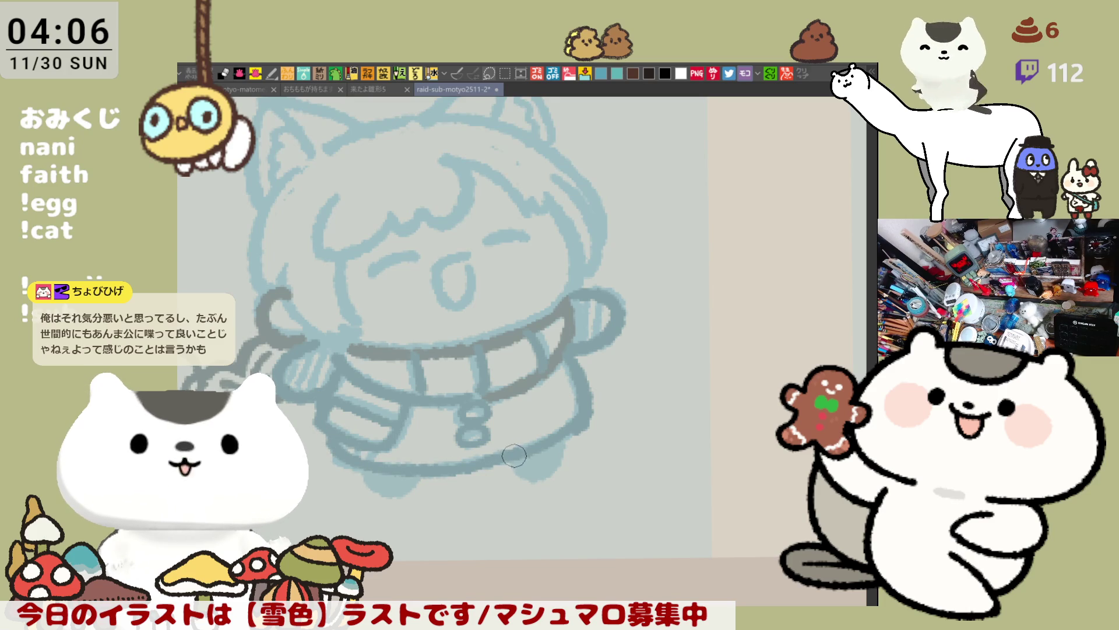
pyautogui.hotkey('ctrl', 'z')
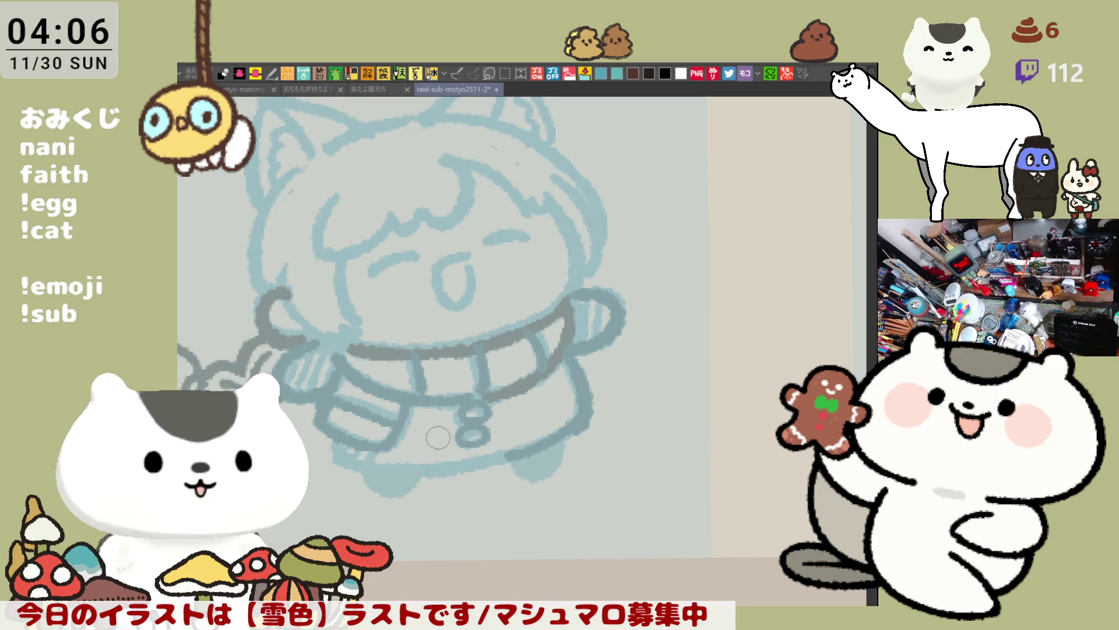
pyautogui.moveTo(339, 434); pyautogui.dragTo(406, 465)
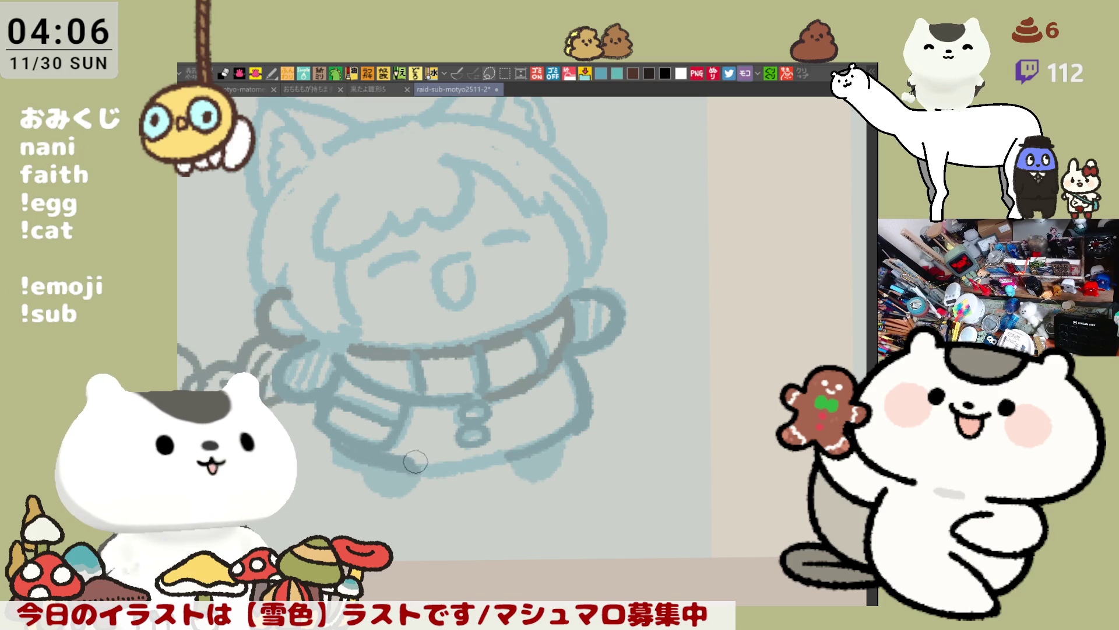
pyautogui.hotkey('ctrl', 'z')
pyautogui.moveTo(339, 446); pyautogui.dragTo(509, 459)
pyautogui.hotkey('ctrl', 'z')
pyautogui.moveTo(345, 432); pyautogui.dragTo(415, 470)
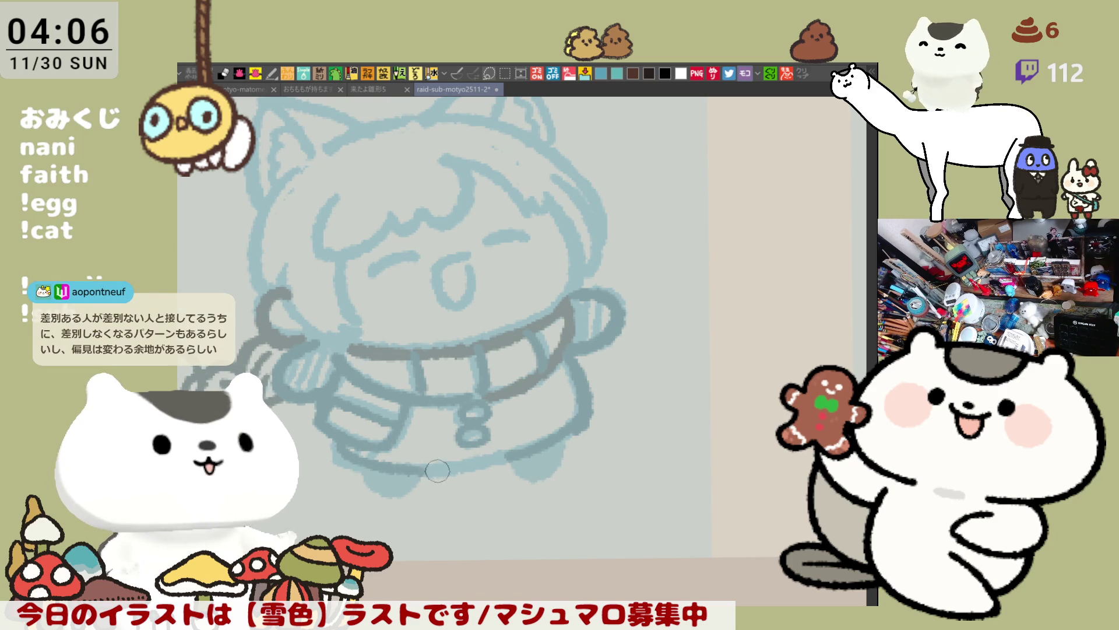
pyautogui.moveTo(416, 470); pyautogui.dragTo(503, 455)
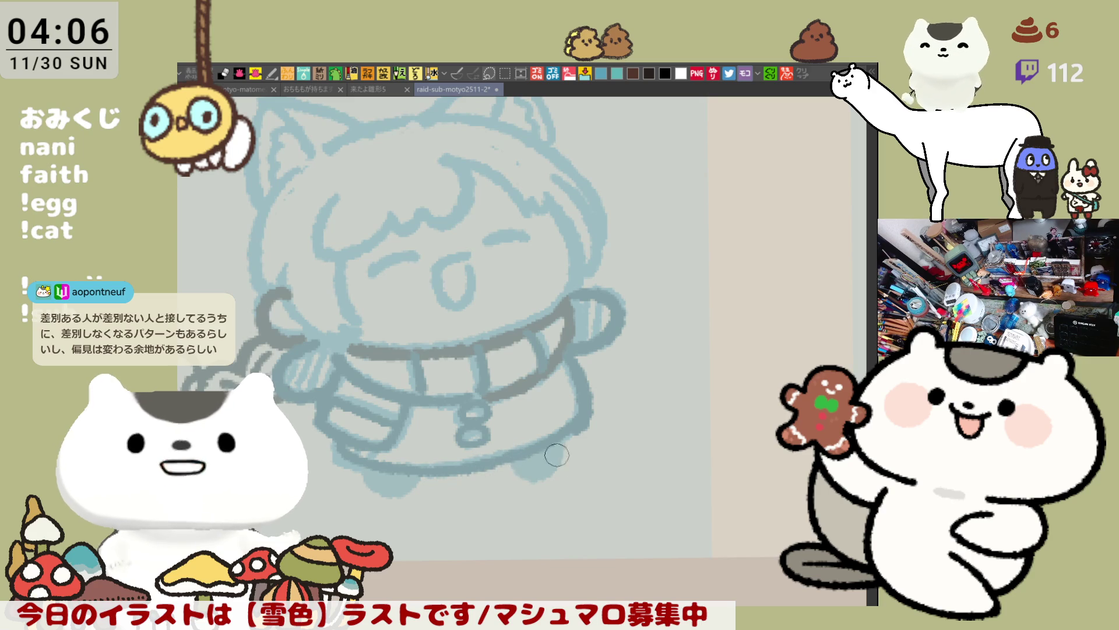
# Flip the view back and darken the outlines of both feet.
pyautogui.press('h')
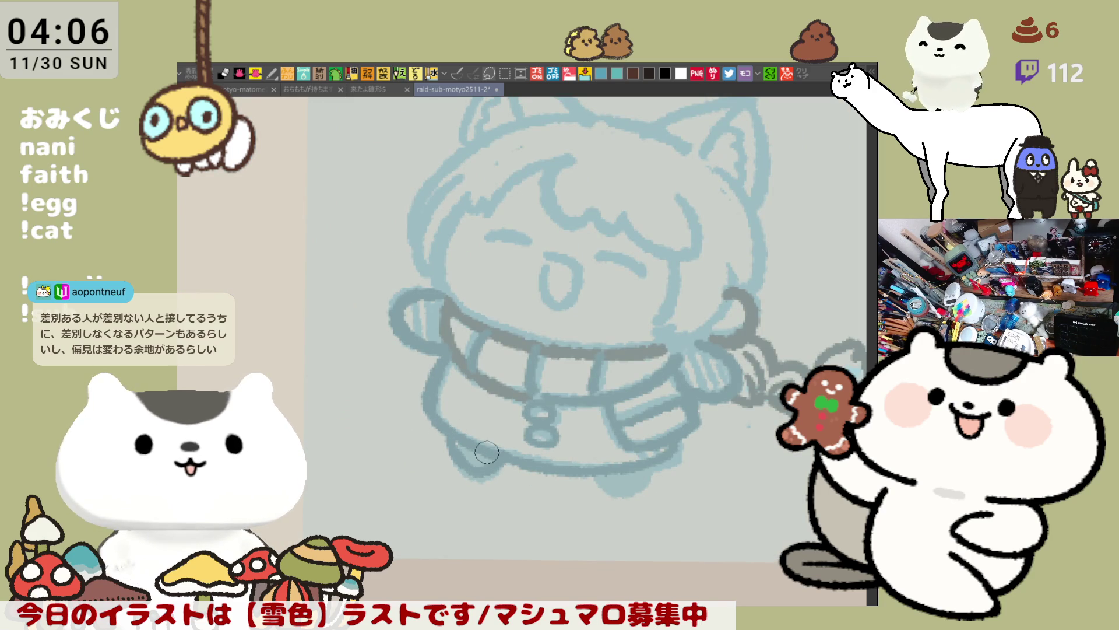
pyautogui.moveTo(480, 454)
pyautogui.mouseDown()
pyautogui.moveTo(458, 437)
pyautogui.moveTo(501, 458)
pyautogui.moveTo(467, 455)
pyautogui.moveTo(495, 455)
pyautogui.mouseUp()
pyautogui.moveTo(608, 470)
pyautogui.mouseDown()
pyautogui.moveTo(633, 475)
pyautogui.moveTo(624, 484)
pyautogui.moveTo(605, 473)
pyautogui.mouseUp()
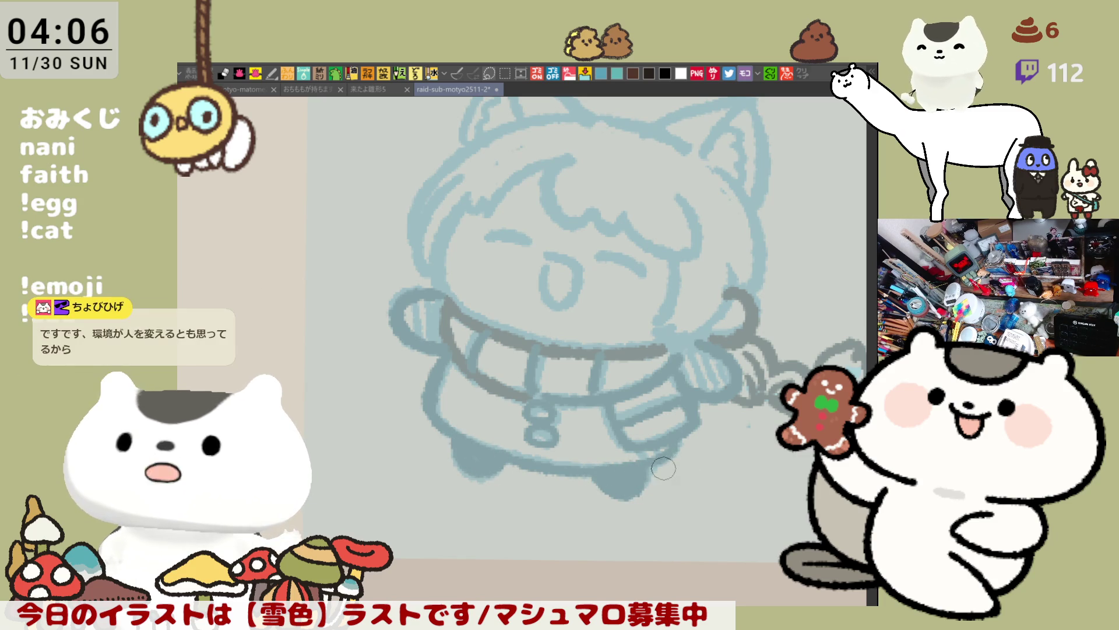
pyautogui.moveTo(641, 468); pyautogui.dragTo(673, 444)
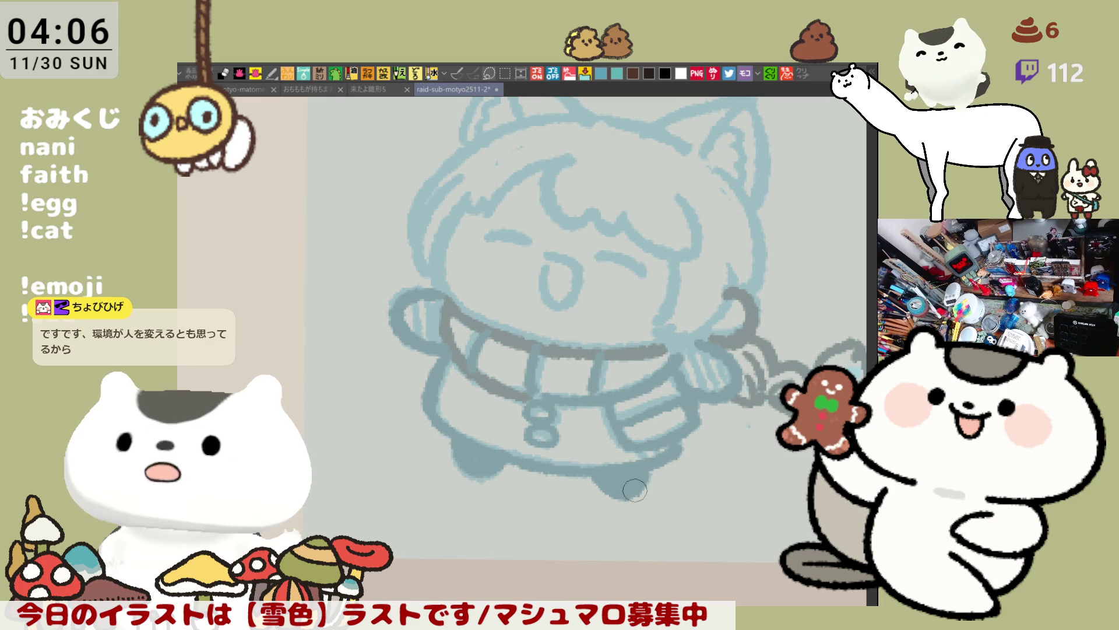
pyautogui.moveTo(632, 480); pyautogui.dragTo(525, 457)
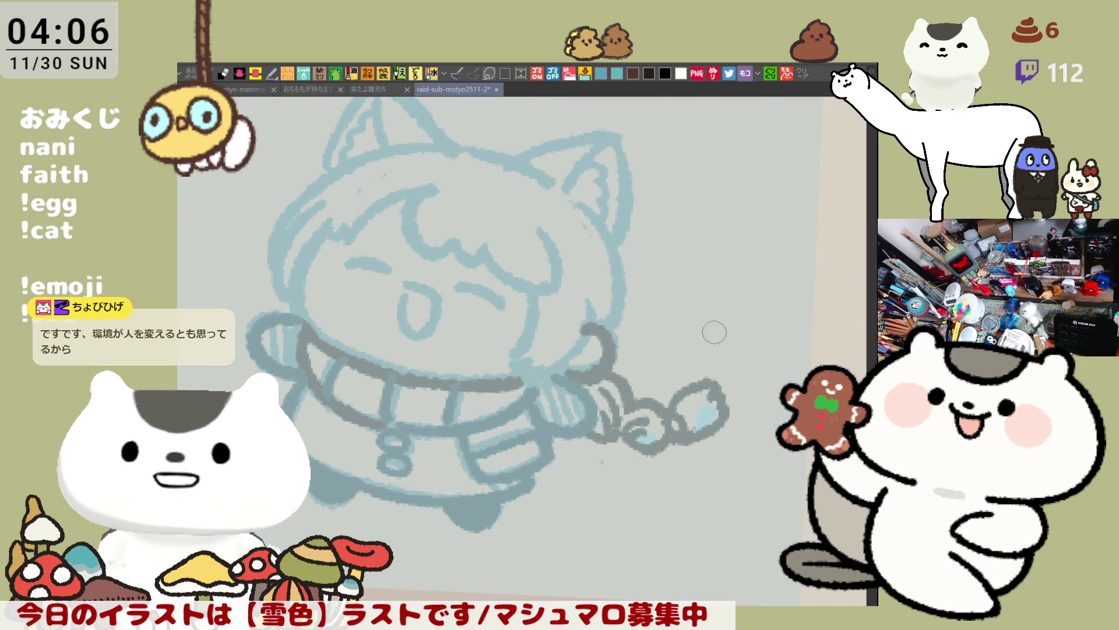
# Sketch trial light-blue curves under and near the feet, retrying each stroke.
pyautogui.moveTo(505, 493); pyautogui.dragTo(583, 510)
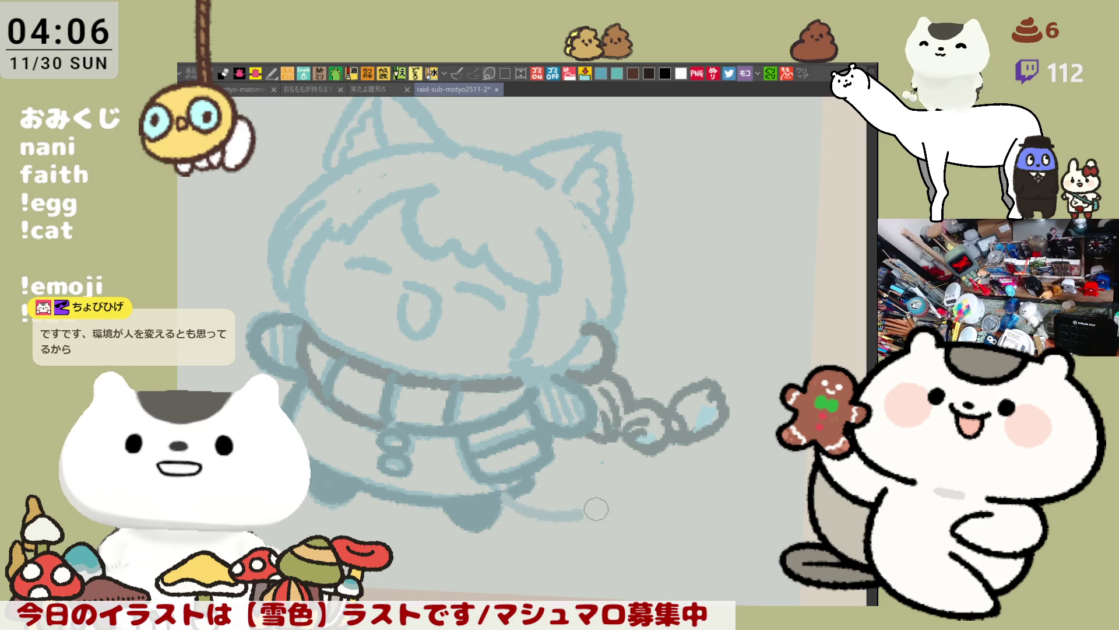
pyautogui.hotkey('ctrl', 'z')
pyautogui.moveTo(512, 495); pyautogui.dragTo(603, 520)
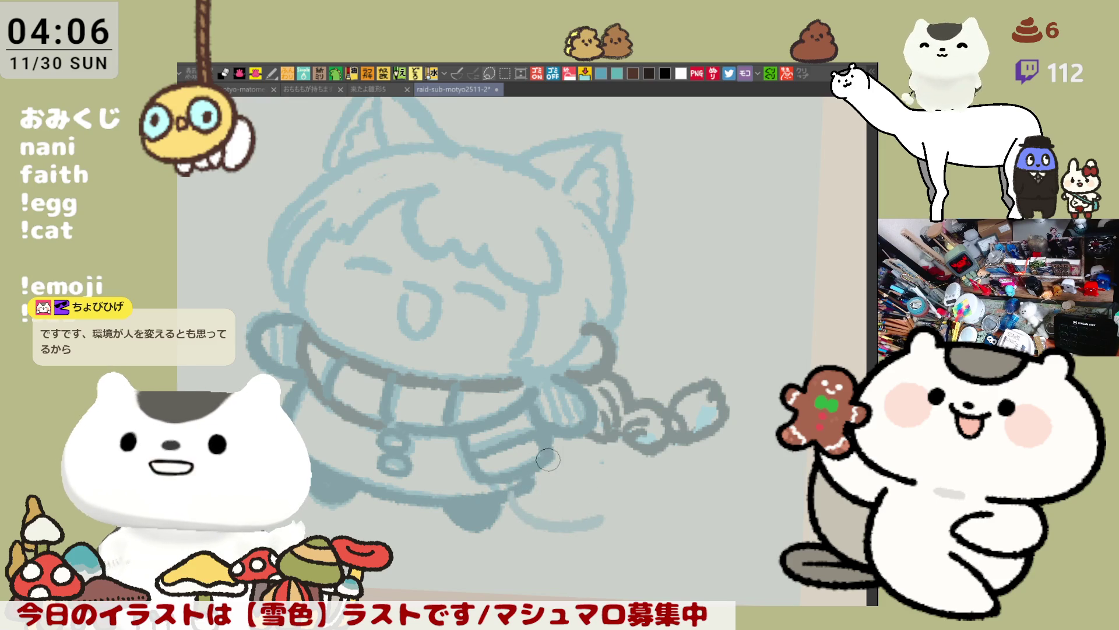
pyautogui.moveTo(548, 463); pyautogui.dragTo(612, 477)
pyautogui.hotkey('ctrl', 'z')
pyautogui.moveTo(548, 452); pyautogui.dragTo(636, 480)
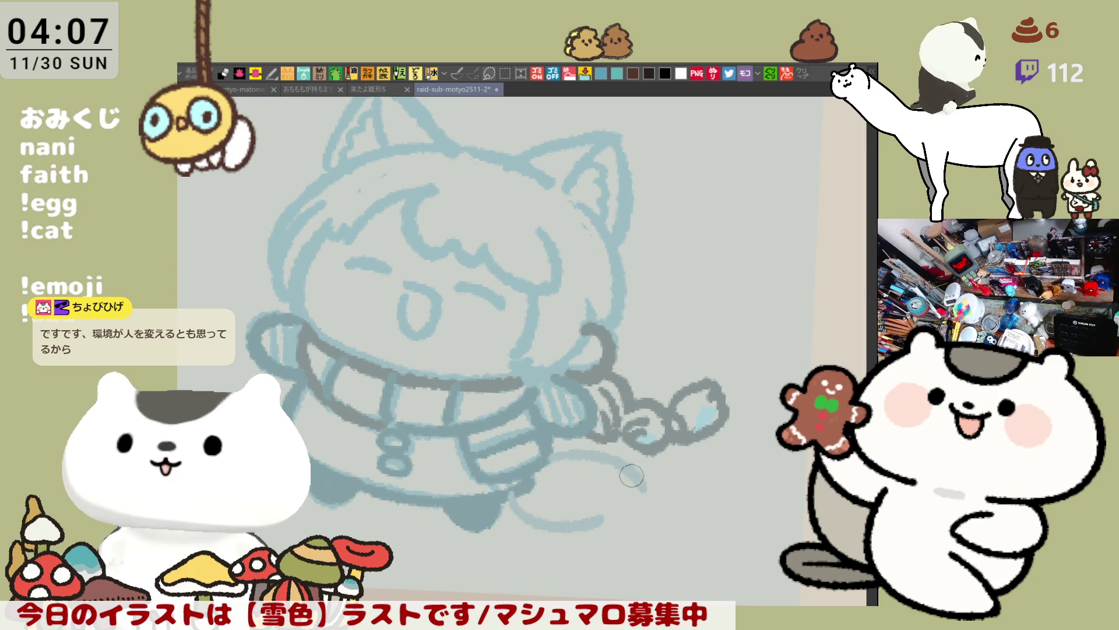
pyautogui.hotkey('ctrl', 'z')
pyautogui.moveTo(542, 446); pyautogui.dragTo(647, 499)
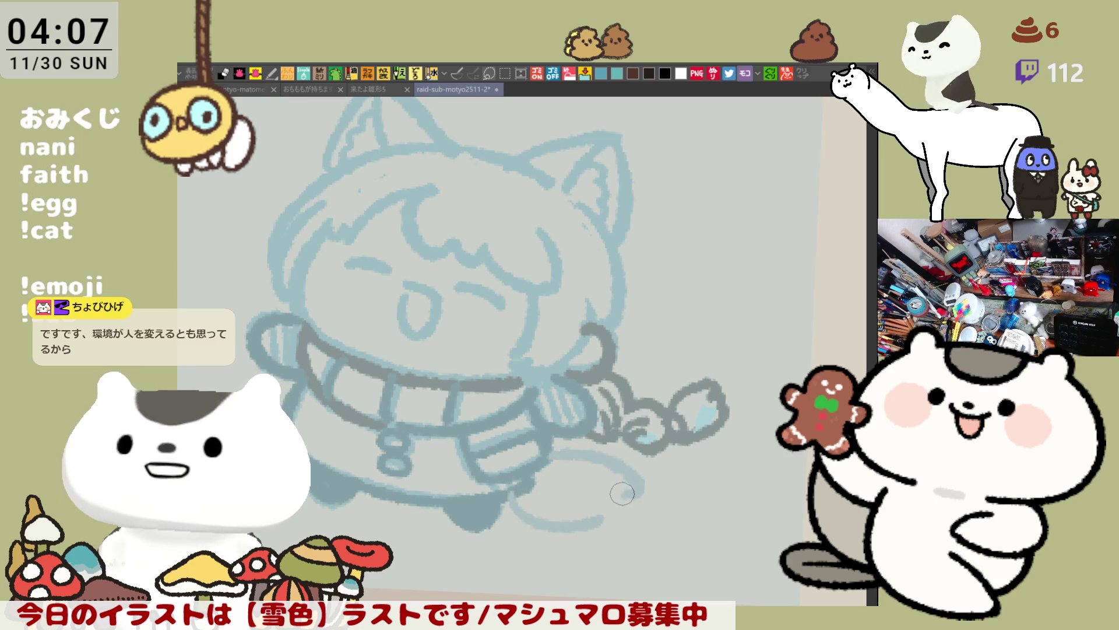
pyautogui.hotkey('ctrl', 'z')
pyautogui.moveTo(554, 455)
pyautogui.mouseDown()
pyautogui.moveTo(644, 493)
pyautogui.moveTo(607, 504)
pyautogui.moveTo(588, 495)
pyautogui.mouseUp()
pyautogui.hotkey('ctrl', 'z')
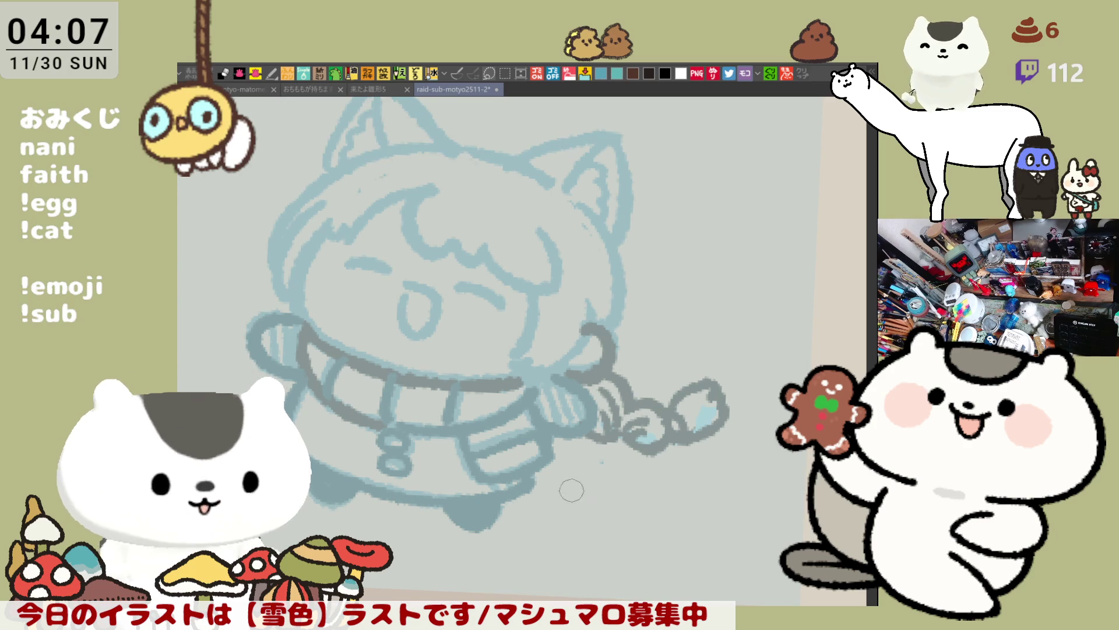
# Draw the curled tail's outline below the feet, redrawing it until the curve looks right.
pyautogui.moveTo(515, 490); pyautogui.dragTo(599, 481)
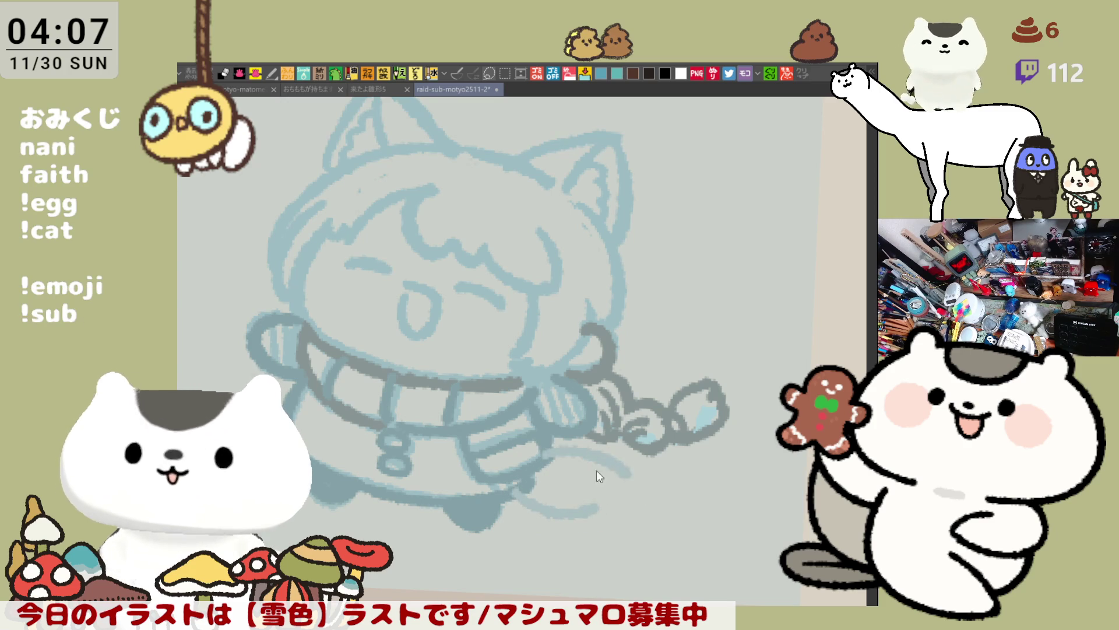
pyautogui.hotkey('ctrl', 'z')
pyautogui.moveTo(528, 487); pyautogui.dragTo(615, 510)
pyautogui.moveTo(546, 457); pyautogui.dragTo(635, 472)
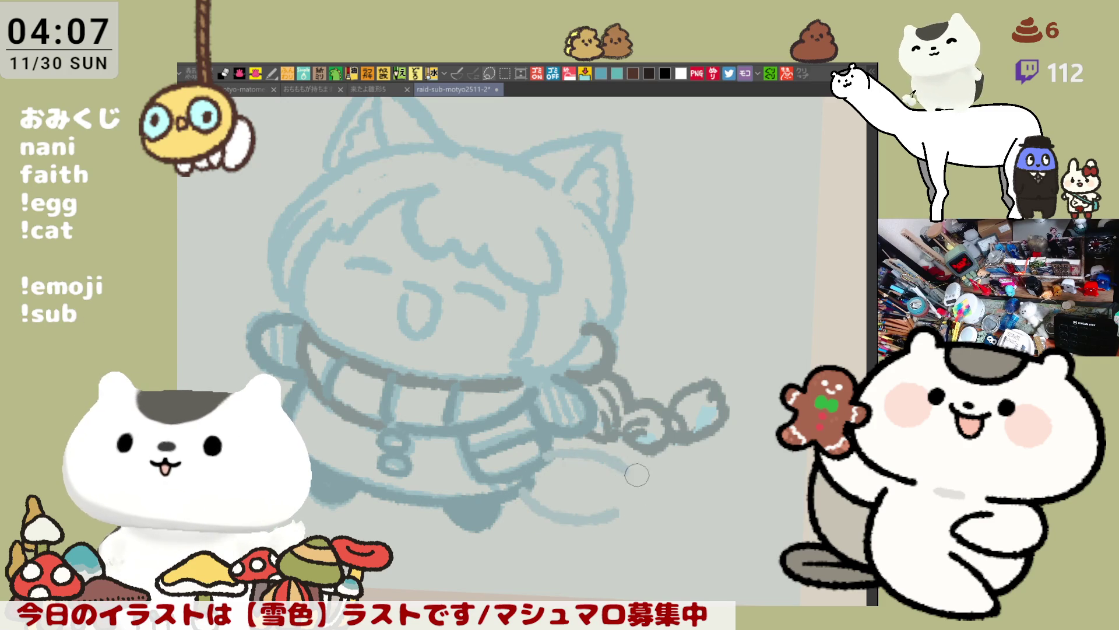
pyautogui.hotkey('ctrl', 'z')
pyautogui.moveTo(543, 446); pyautogui.dragTo(634, 470)
pyautogui.hotkey('ctrl', 'z')
pyautogui.hotkey('ctrl', 'z')
pyautogui.moveTo(545, 452)
pyautogui.mouseDown()
pyautogui.moveTo(641, 475)
pyautogui.moveTo(633, 504)
pyautogui.moveTo(610, 501)
pyautogui.mouseUp()
pyautogui.hotkey('ctrl', 'z')
pyautogui.moveTo(548, 449)
pyautogui.mouseDown()
pyautogui.moveTo(644, 483)
pyautogui.moveTo(613, 501)
pyautogui.moveTo(583, 461)
pyautogui.moveTo(641, 501)
pyautogui.moveTo(606, 510)
pyautogui.mouseUp()
pyautogui.hotkey('ctrl', 'z')
# Rotate the view and erase the hatching inside the left sleeve and near the right hand.
pyautogui.moveTo(692, 409); pyautogui.dragTo(578, 476)
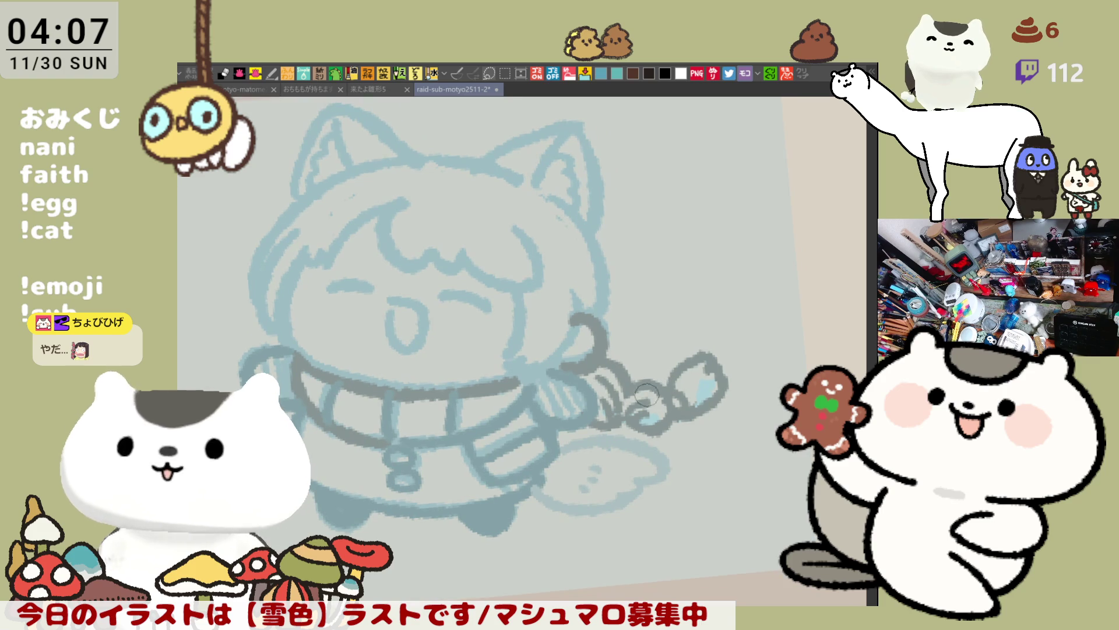
pyautogui.moveTo(660, 389); pyautogui.dragTo(654, 417)
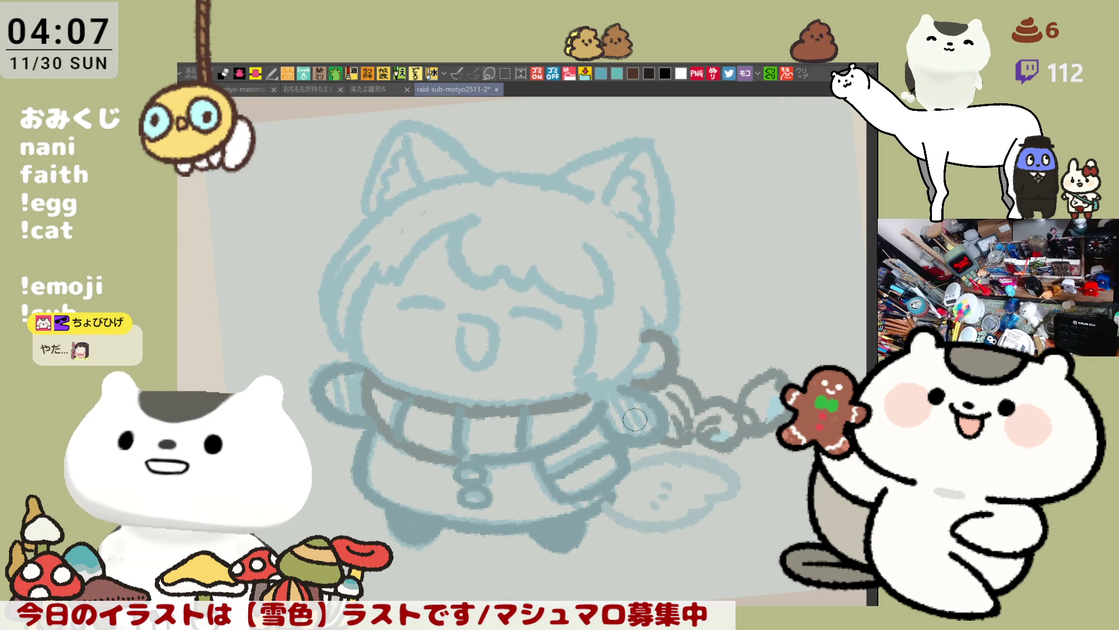
pyautogui.moveTo(391, 385); pyautogui.dragTo(349, 400)
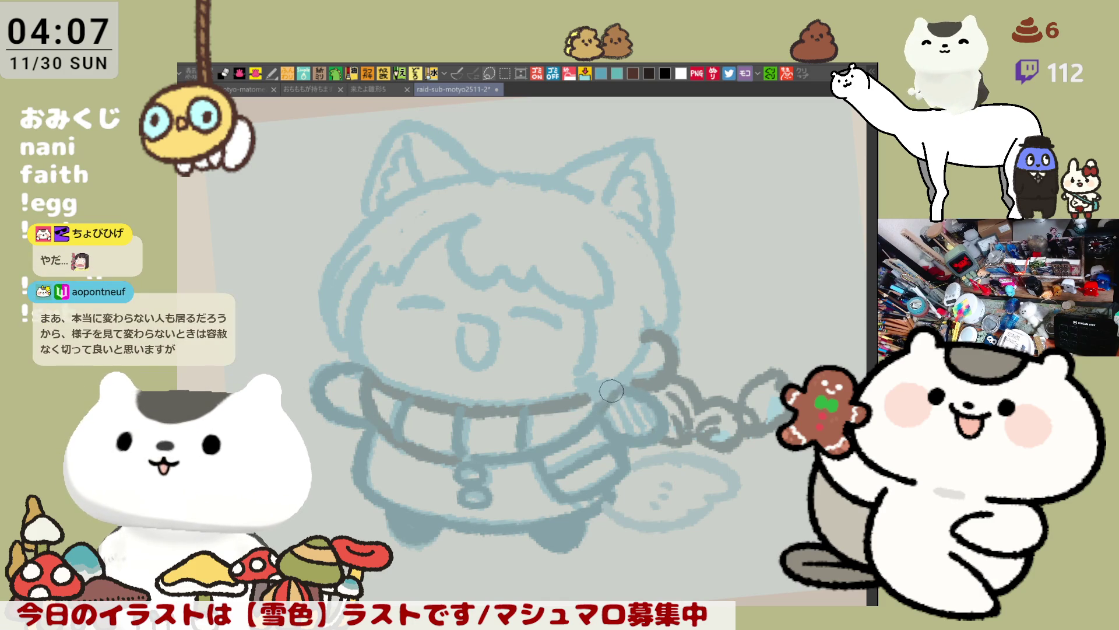
pyautogui.moveTo(618, 403); pyautogui.dragTo(639, 424)
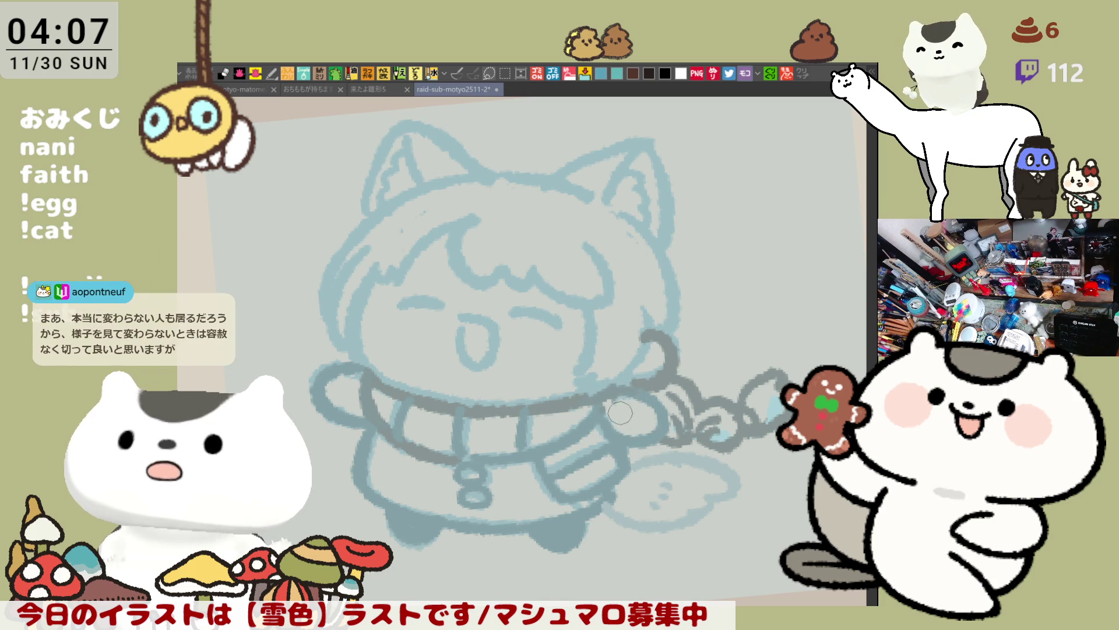
# Hatch both scarf ends and trace darker lines along the tail's top and bottom.
pyautogui.moveTo(404, 423)
pyautogui.mouseDown()
pyautogui.moveTo(434, 443)
pyautogui.moveTo(438, 421)
pyautogui.moveTo(527, 415)
pyautogui.moveTo(543, 432)
pyautogui.moveTo(586, 420)
pyautogui.mouseUp()
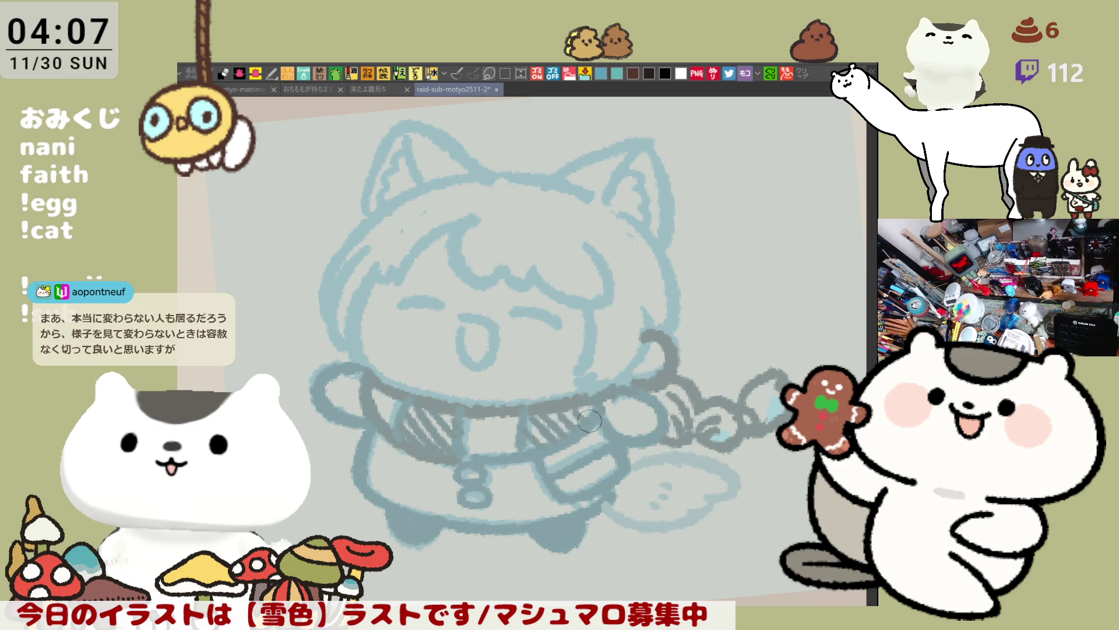
pyautogui.moveTo(554, 479)
pyautogui.mouseDown()
pyautogui.moveTo(562, 490)
pyautogui.moveTo(584, 471)
pyautogui.moveTo(618, 470)
pyautogui.mouseUp()
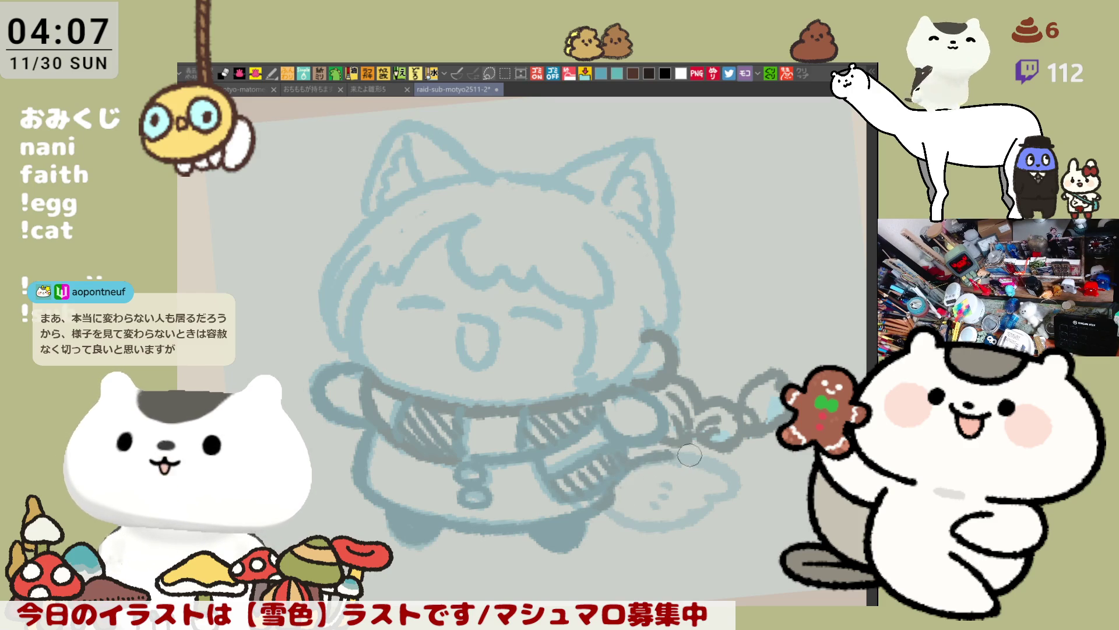
pyautogui.moveTo(631, 468); pyautogui.dragTo(738, 475)
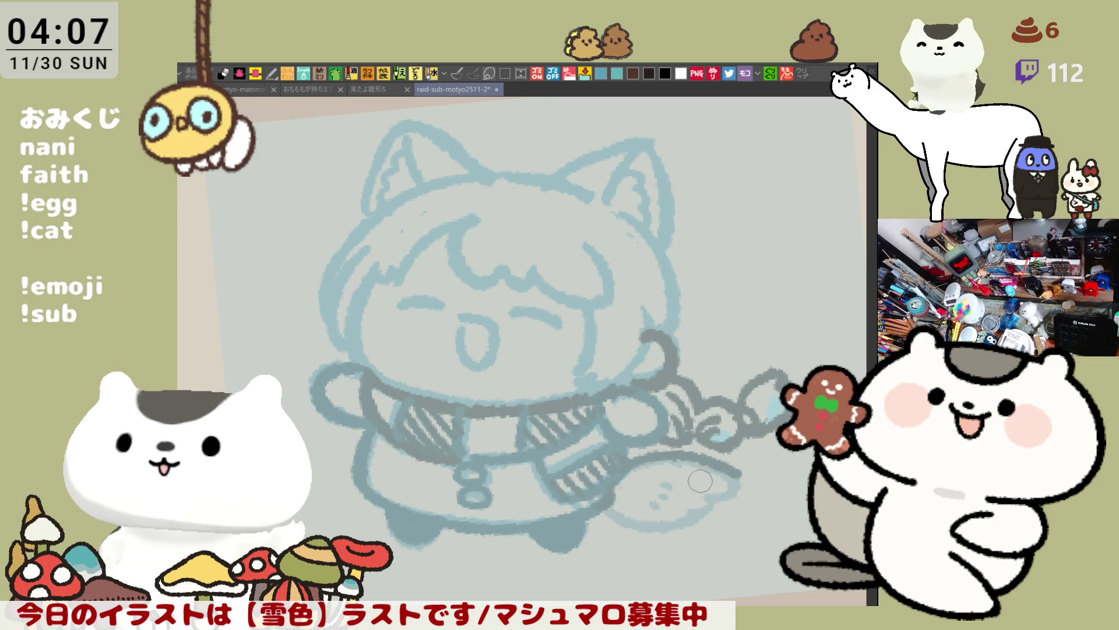
pyautogui.hotkey('ctrl', 'z')
pyautogui.moveTo(624, 458); pyautogui.dragTo(738, 477)
pyautogui.hotkey('ctrl', 'z')
pyautogui.moveTo(623, 458)
pyautogui.mouseDown()
pyautogui.moveTo(733, 477)
pyautogui.moveTo(699, 510)
pyautogui.mouseUp()
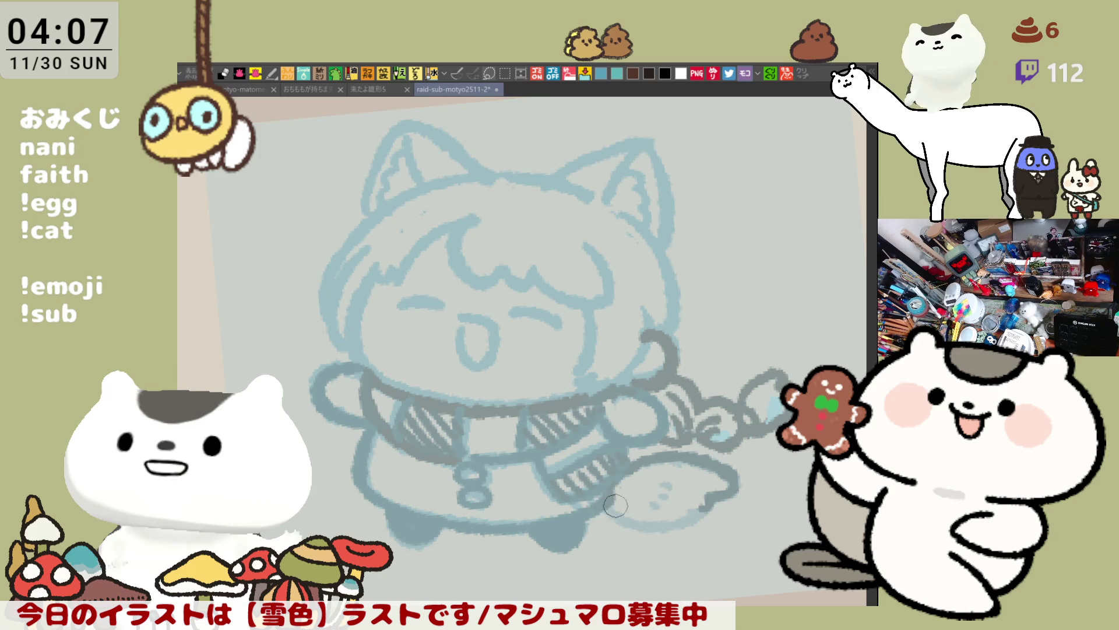
pyautogui.moveTo(606, 514); pyautogui.dragTo(688, 510)
pyautogui.hotkey('ctrl', 'z')
pyautogui.moveTo(601, 513)
pyautogui.mouseDown()
pyautogui.moveTo(670, 528)
pyautogui.moveTo(706, 506)
pyautogui.mouseUp()
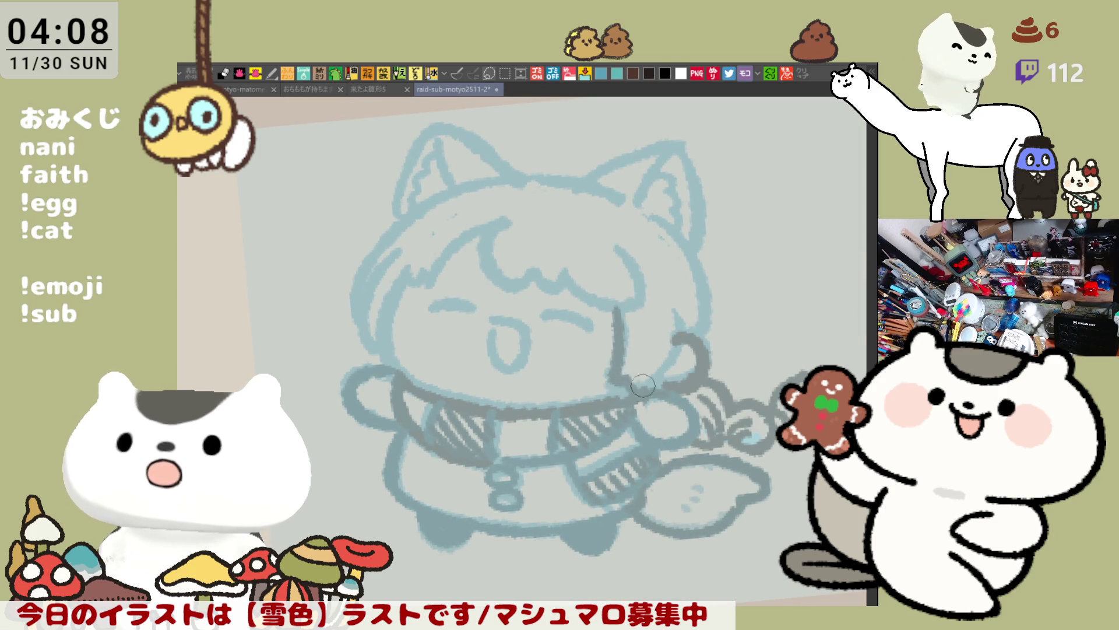
# Darken the right cheek, hair lock and right side of the head, then try a head-top line.
pyautogui.moveTo(620, 318); pyautogui.dragTo(611, 378)
pyautogui.moveTo(668, 312)
pyautogui.mouseDown()
pyautogui.moveTo(681, 341)
pyautogui.moveTo(644, 386)
pyautogui.mouseUp()
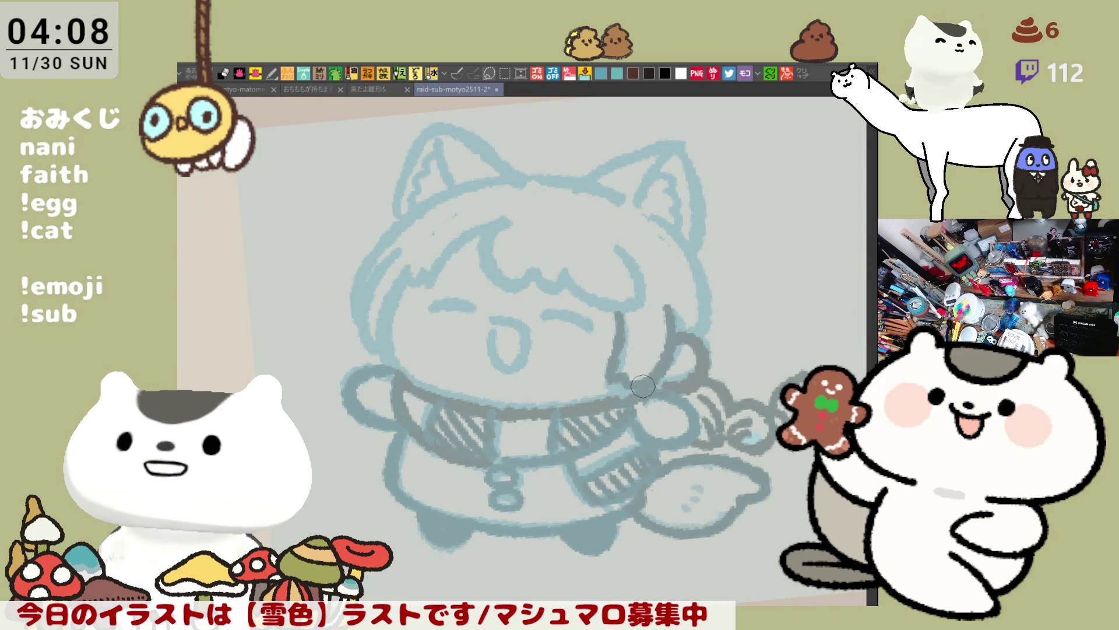
pyautogui.moveTo(658, 207); pyautogui.dragTo(704, 340)
pyautogui.hotkey('ctrl', 'z')
pyautogui.moveTo(657, 209); pyautogui.dragTo(704, 345)
pyautogui.moveTo(501, 170); pyautogui.dragTo(618, 195)
pyautogui.hotkey('ctrl', 'z')
pyautogui.hotkey('ctrl', 'z')
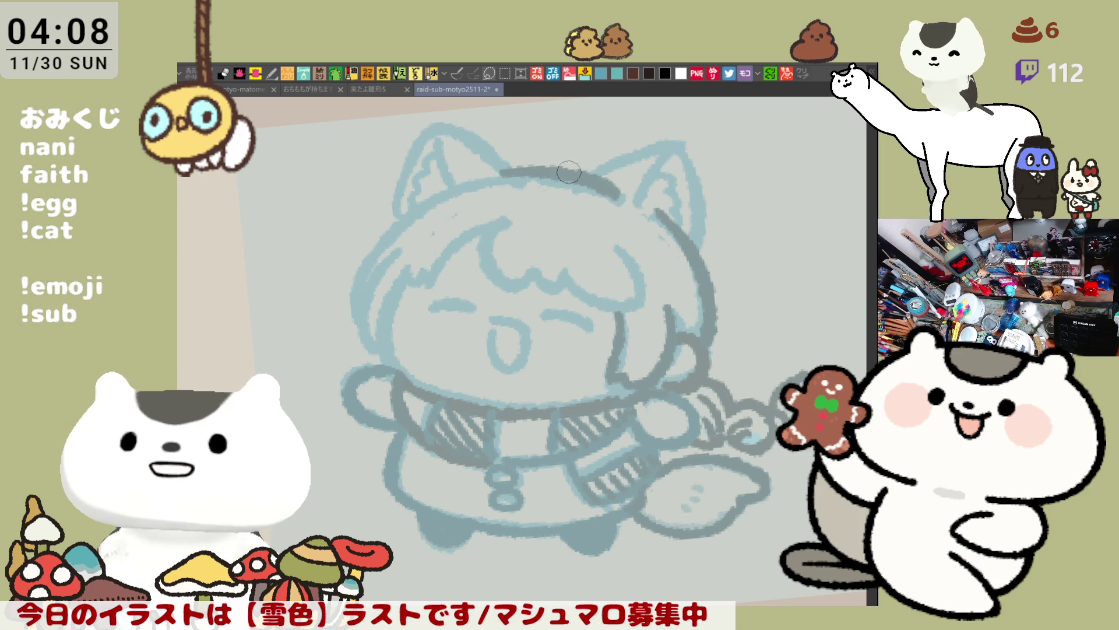
# Try the dark head-top outline twice, undoing both attempts, and rotate the view onto the character.
pyautogui.hotkey('ctrl', 'z')
pyautogui.moveTo(506, 173); pyautogui.dragTo(623, 195)
pyautogui.hotkey('ctrl', 'z')
pyautogui.moveTo(502, 172); pyautogui.dragTo(617, 192)
# Draw a dark outline down the left side of the head.
pyautogui.hotkey('ctrl', 'z')
pyautogui.moveTo(552, 329); pyautogui.dragTo(490, 265)
pyautogui.moveTo(492, 210)
pyautogui.mouseDown()
pyautogui.moveTo(428, 347)
pyautogui.moveTo(438, 308)
pyautogui.mouseUp()
pyautogui.hotkey('ctrl', 'z')
pyautogui.hotkey('ctrl', 'z')
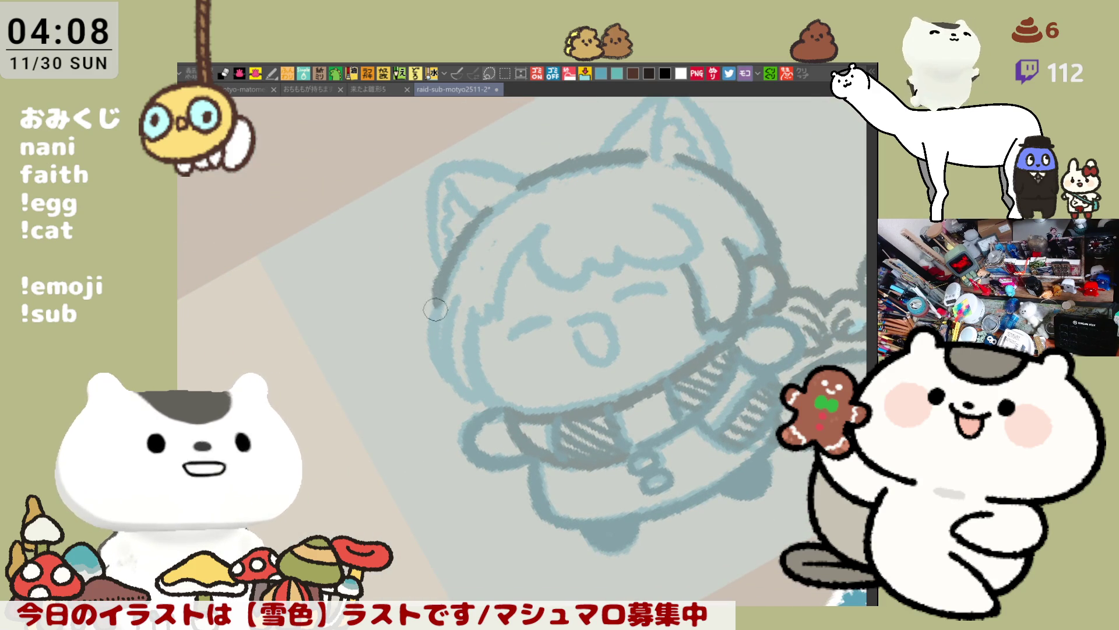
pyautogui.hotkey('ctrl', 'z')
pyautogui.moveTo(503, 197)
pyautogui.mouseDown()
pyautogui.moveTo(440, 308)
pyautogui.moveTo(461, 400)
pyautogui.mouseUp()
pyautogui.hotkey('ctrl', 'z')
pyautogui.moveTo(438, 304); pyautogui.dragTo(463, 402)
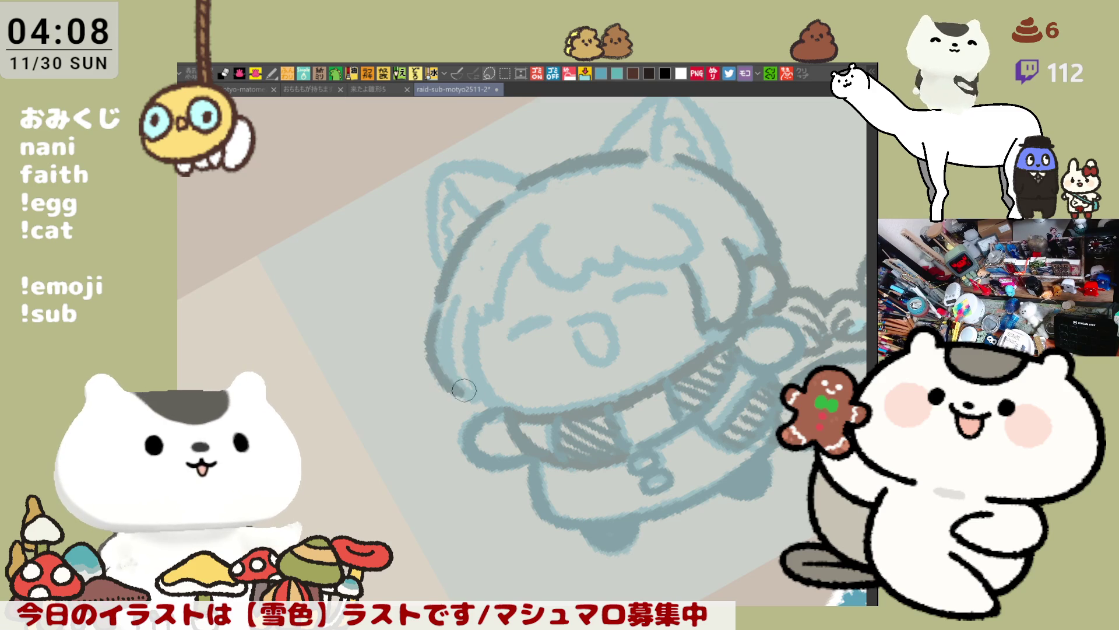
pyautogui.hotkey('ctrl', 'z')
pyautogui.moveTo(439, 303); pyautogui.dragTo(460, 391)
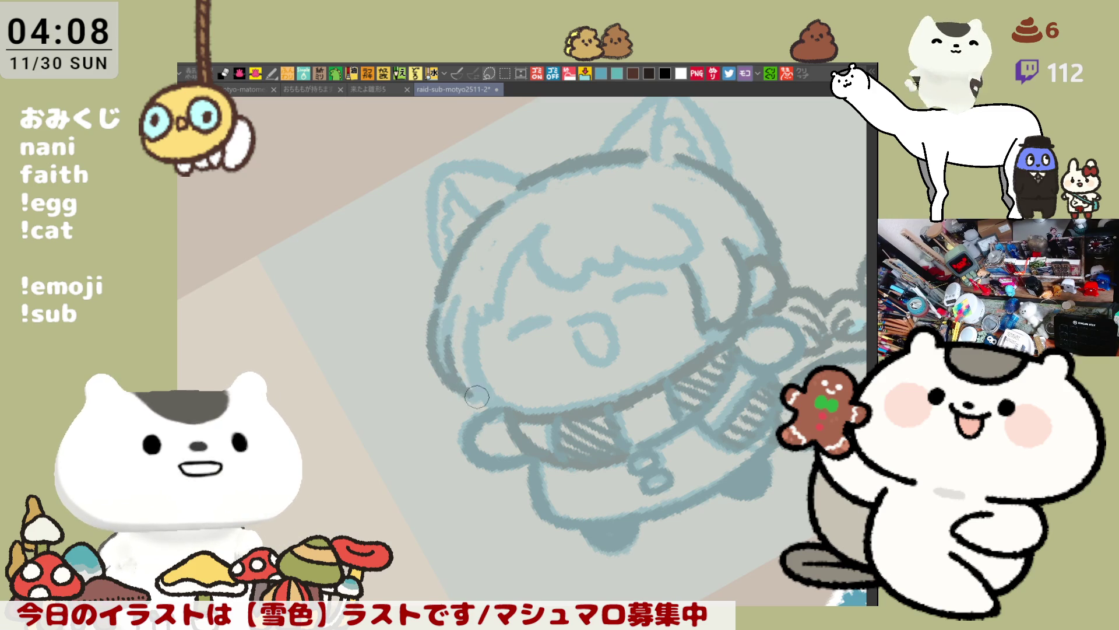
# Ink the head's lower-left edge with a darker stroke.
pyautogui.moveTo(441, 350); pyautogui.dragTo(486, 400)
pyautogui.moveTo(466, 296)
pyautogui.mouseDown()
pyautogui.moveTo(475, 350)
pyautogui.moveTo(504, 400)
pyautogui.mouseUp()
pyautogui.hotkey('ctrl', 'z')
pyautogui.hotkey('ctrl', 'z')
pyautogui.moveTo(457, 306); pyautogui.dragTo(508, 411)
pyautogui.hotkey('ctrl', 'z')
pyautogui.moveTo(478, 322); pyautogui.dragTo(509, 412)
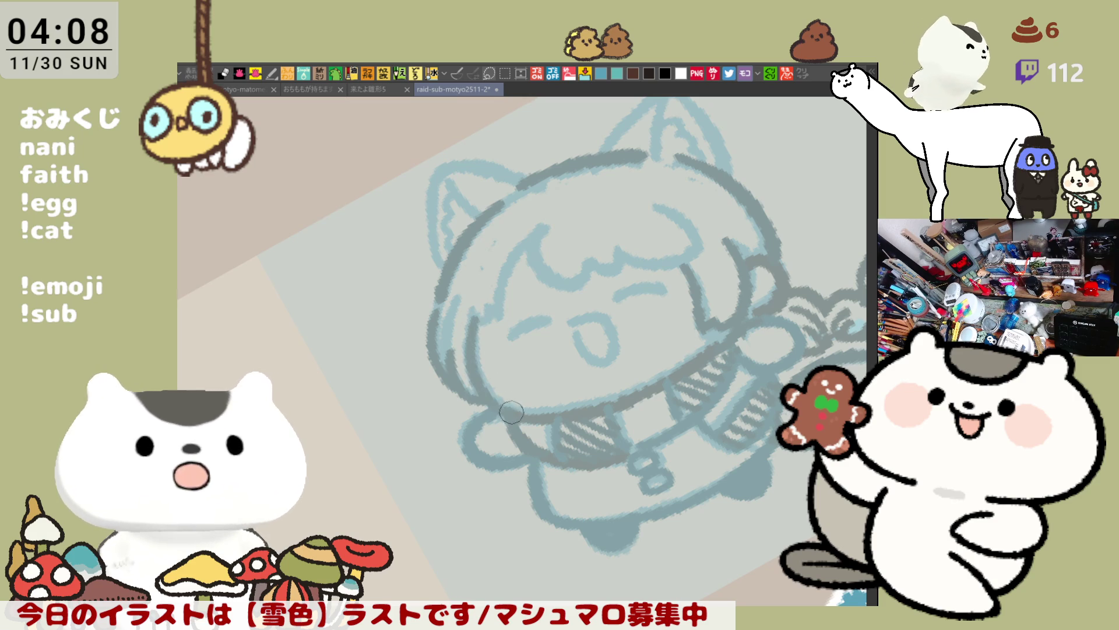
# Try outlining the left ear darker from its tip, undoing each attempt.
pyautogui.moveTo(596, 306)
pyautogui.mouseDown()
pyautogui.moveTo(650, 316)
pyautogui.moveTo(628, 381)
pyautogui.mouseUp()
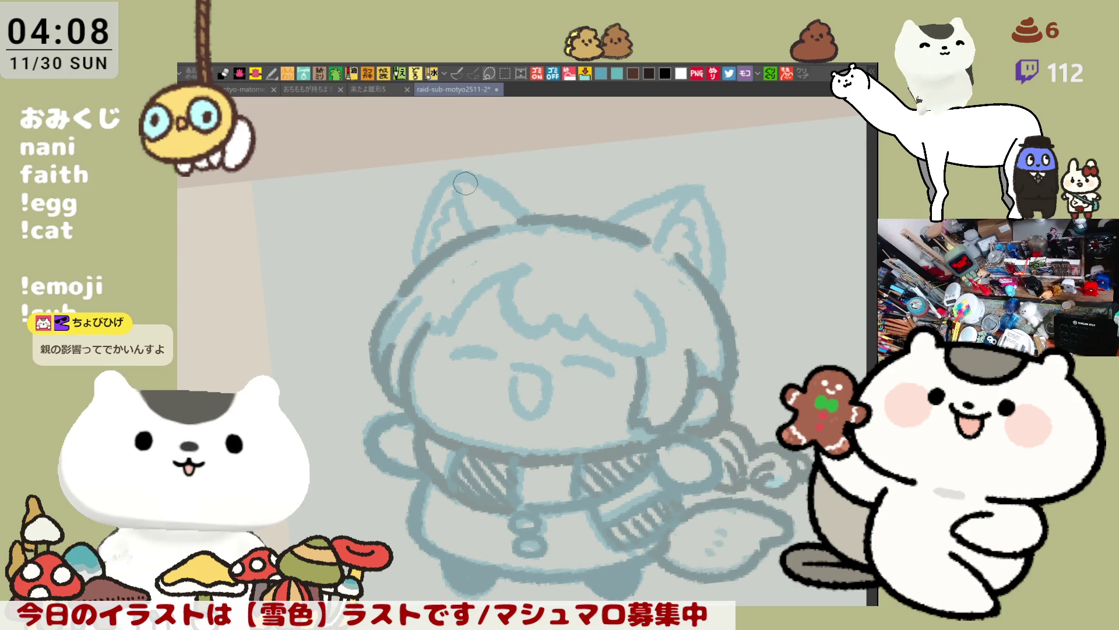
pyautogui.moveTo(468, 166); pyautogui.dragTo(419, 263)
pyautogui.hotkey('ctrl', 'z')
pyautogui.moveTo(464, 164); pyautogui.dragTo(411, 268)
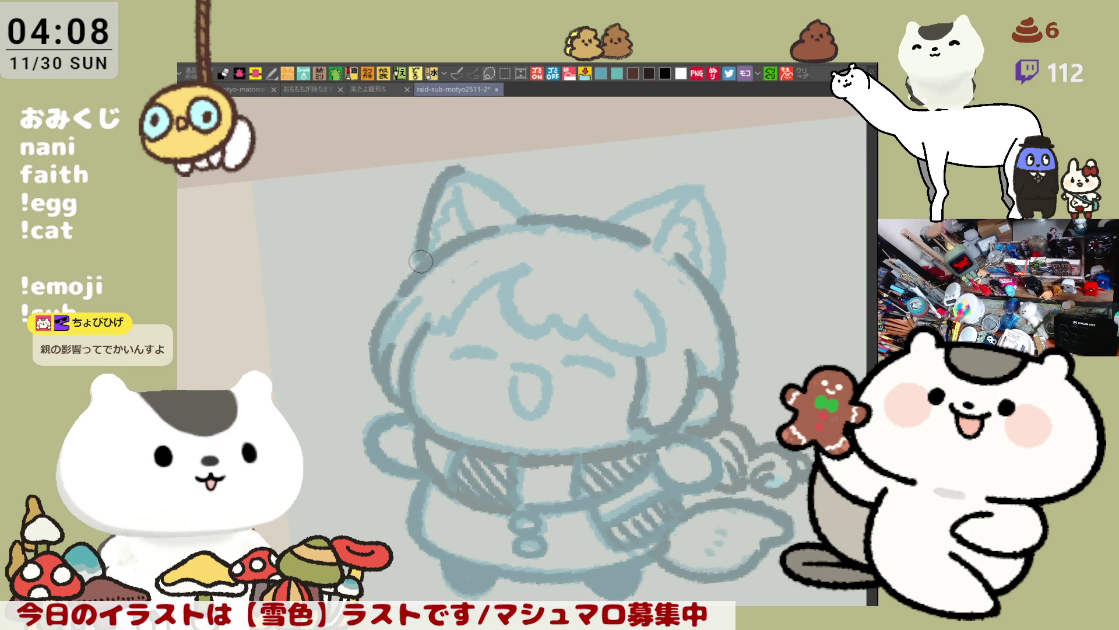
pyautogui.hotkey('ctrl', 'z')
pyautogui.moveTo(465, 164)
pyautogui.mouseDown()
pyautogui.moveTo(415, 263)
pyautogui.moveTo(452, 198)
pyautogui.moveTo(423, 257)
pyautogui.mouseUp()
pyautogui.hotkey('ctrl', 'z')
pyautogui.moveTo(462, 165); pyautogui.dragTo(535, 215)
pyautogui.hotkey('ctrl', 'z')
pyautogui.moveTo(471, 165); pyautogui.dragTo(538, 222)
pyautogui.hotkey('ctrl', 'z')
# With the view flipped horizontally, darken the left ear's top, outer edge and inner outline.
pyautogui.press('h')
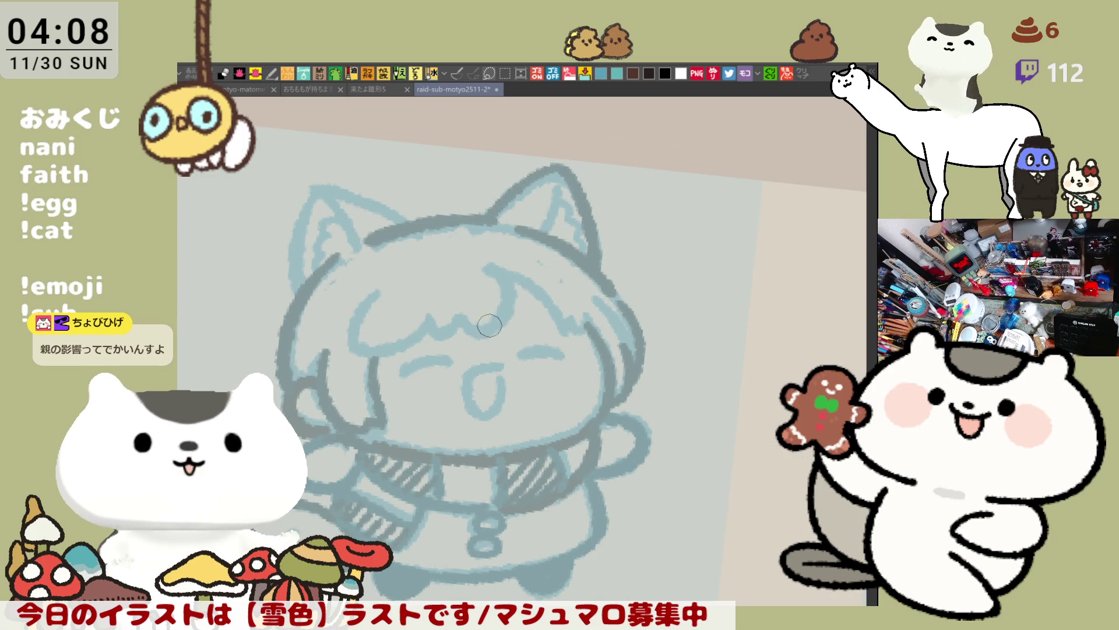
pyautogui.moveTo(317, 186); pyautogui.dragTo(417, 230)
pyautogui.hotkey('ctrl', 'z')
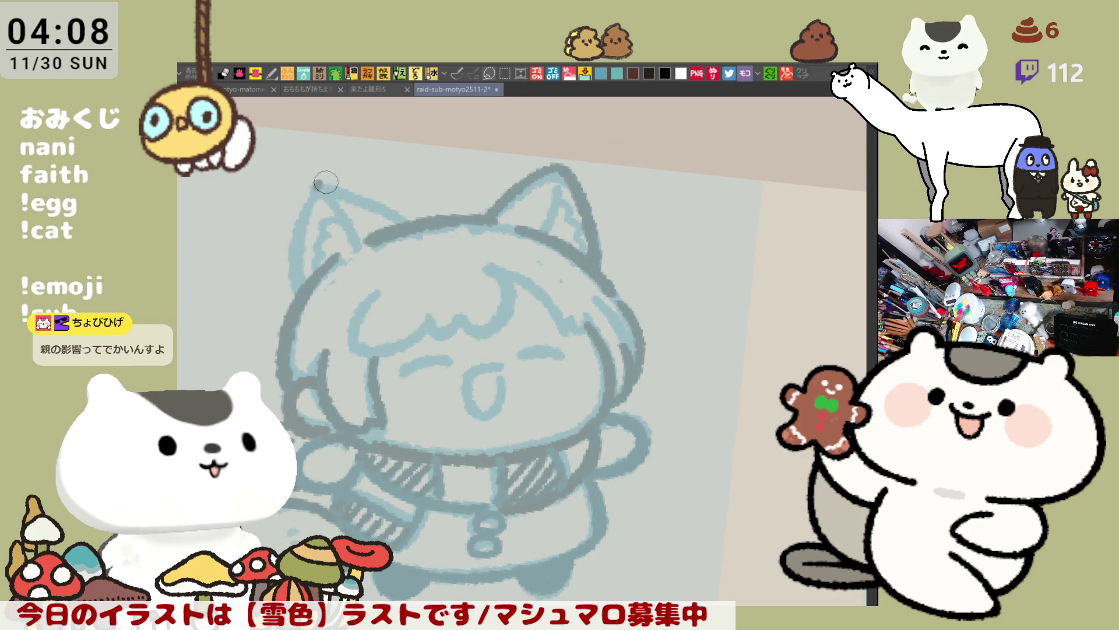
pyautogui.moveTo(319, 183); pyautogui.dragTo(414, 224)
pyautogui.moveTo(317, 186); pyautogui.dragTo(298, 254)
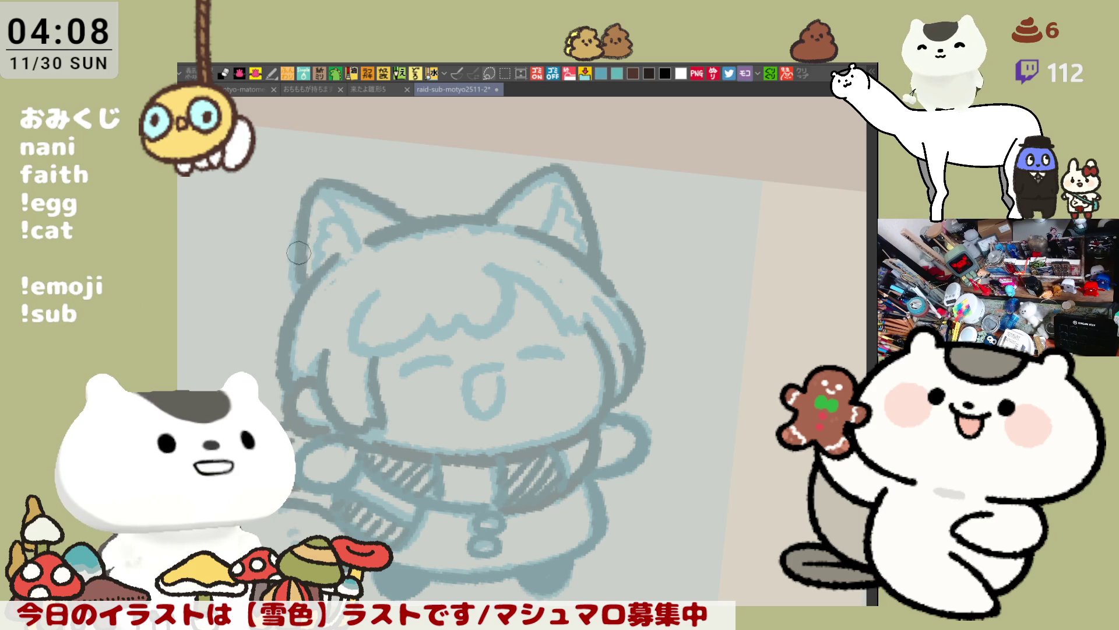
pyautogui.hotkey('ctrl', 'z')
pyautogui.moveTo(319, 179)
pyautogui.mouseDown()
pyautogui.moveTo(294, 244)
pyautogui.moveTo(291, 300)
pyautogui.mouseUp()
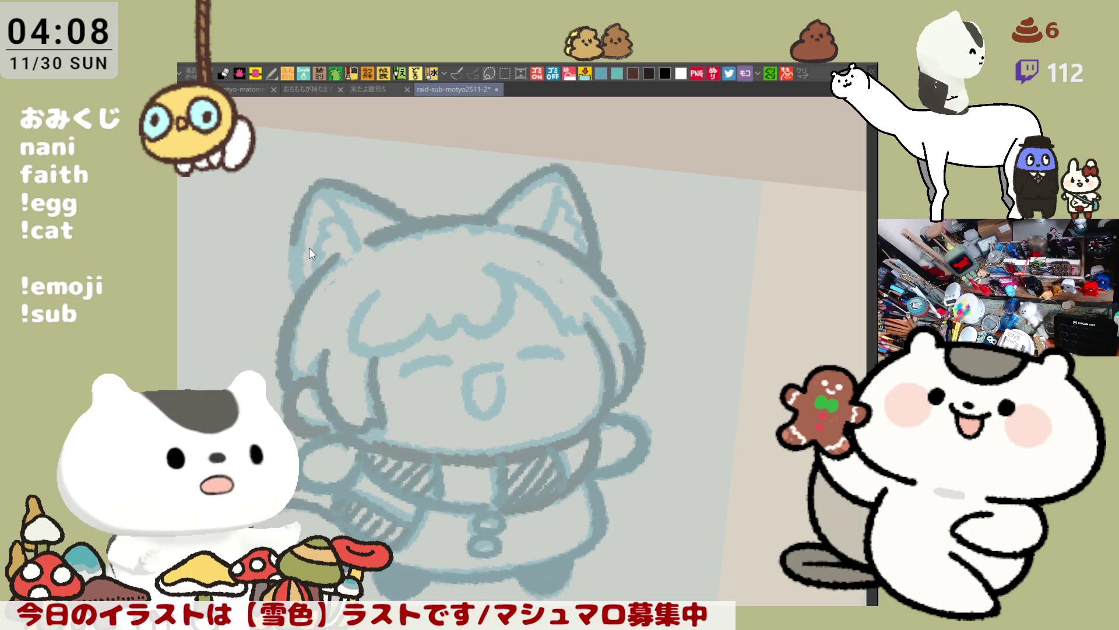
pyautogui.moveTo(296, 237); pyautogui.dragTo(297, 289)
pyautogui.moveTo(362, 199)
pyautogui.mouseDown()
pyautogui.moveTo(321, 184)
pyautogui.moveTo(351, 228)
pyautogui.mouseUp()
# Darken the inner outlines of the right and left ears, then level the view.
pyautogui.moveTo(557, 178); pyautogui.dragTo(544, 227)
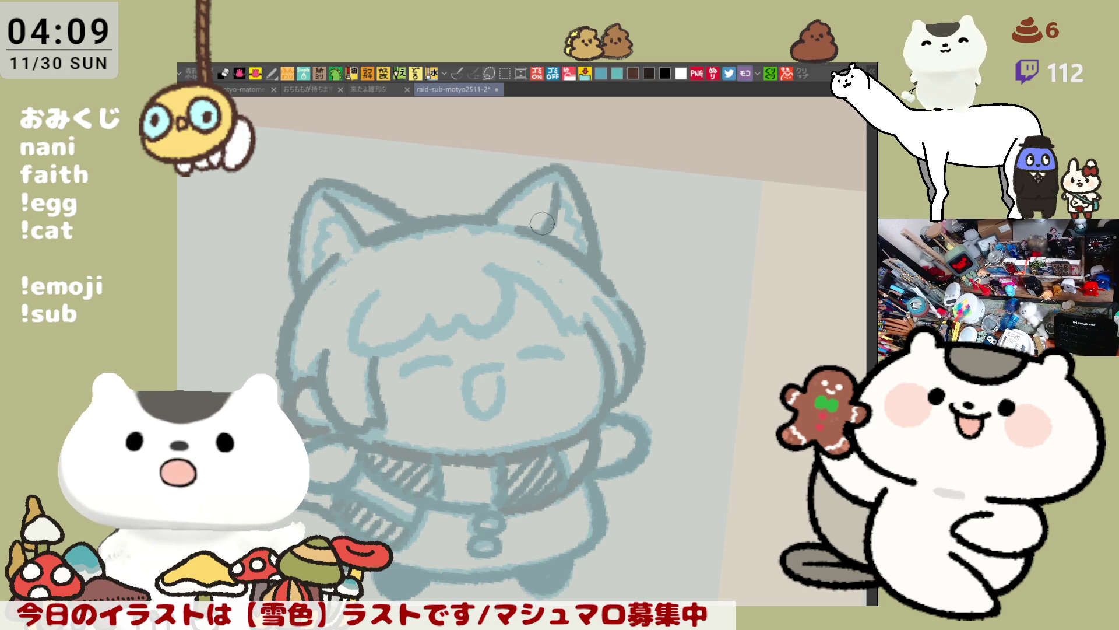
pyautogui.moveTo(557, 178)
pyautogui.mouseDown()
pyautogui.moveTo(537, 233)
pyautogui.moveTo(572, 225)
pyautogui.moveTo(593, 249)
pyautogui.mouseUp()
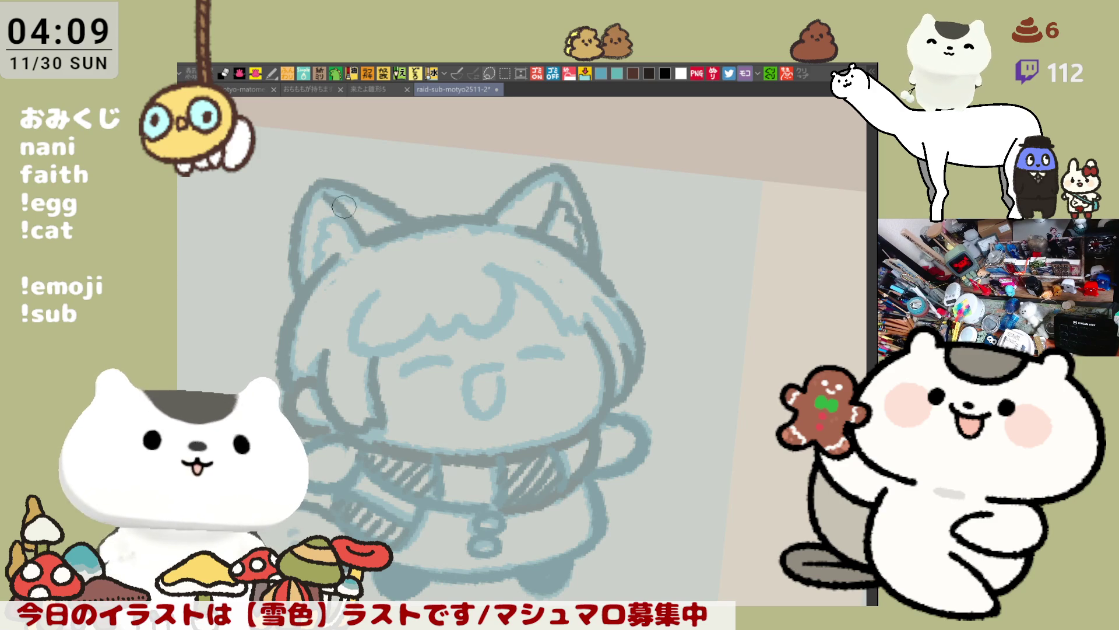
pyautogui.moveTo(330, 205); pyautogui.dragTo(307, 270)
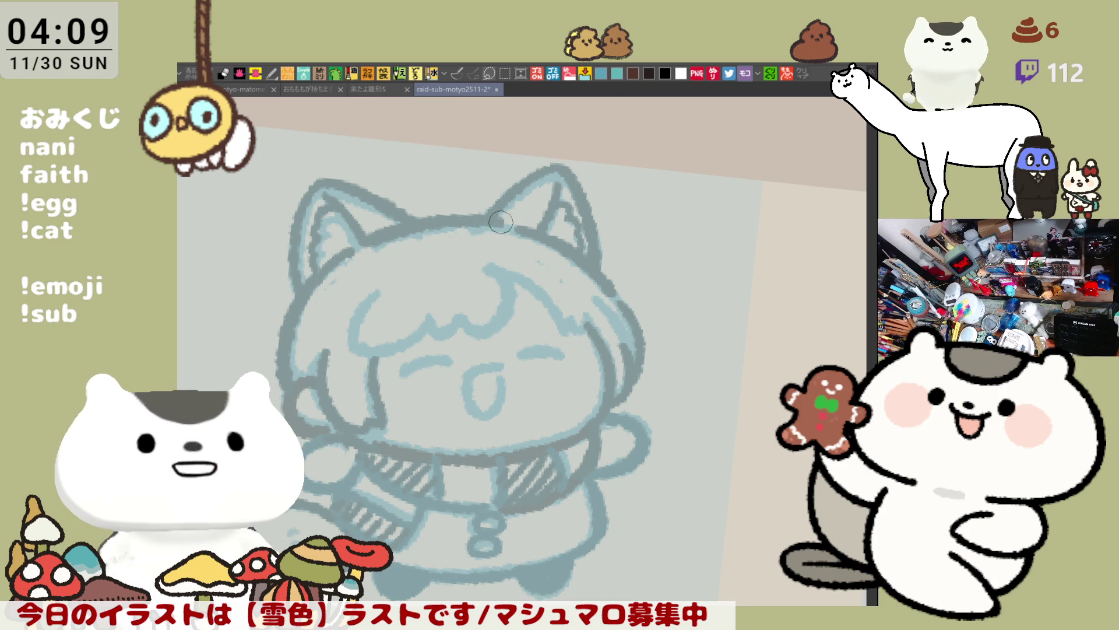
pyautogui.moveTo(477, 306); pyautogui.dragTo(457, 278)
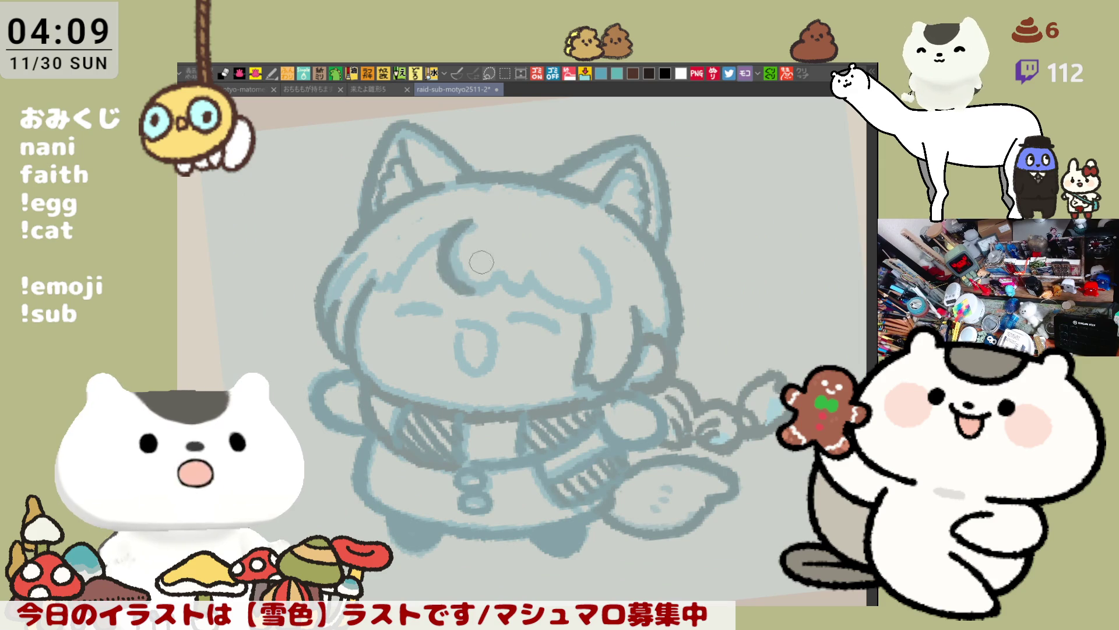
# Darken the hair lines on the right side of the bangs, checking in a mirrored view.
pyautogui.moveTo(466, 222)
pyautogui.mouseDown()
pyautogui.moveTo(498, 291)
pyautogui.moveTo(458, 233)
pyautogui.moveTo(504, 289)
pyautogui.moveTo(540, 280)
pyautogui.moveTo(525, 275)
pyautogui.moveTo(601, 318)
pyautogui.mouseUp()
pyautogui.hotkey('ctrl', 'z')
pyautogui.hotkey('ctrl', 'z')
pyautogui.hotkey('ctrl', 'z')
pyautogui.moveTo(542, 286); pyautogui.dragTo(586, 310)
pyautogui.moveTo(582, 248); pyautogui.dragTo(606, 301)
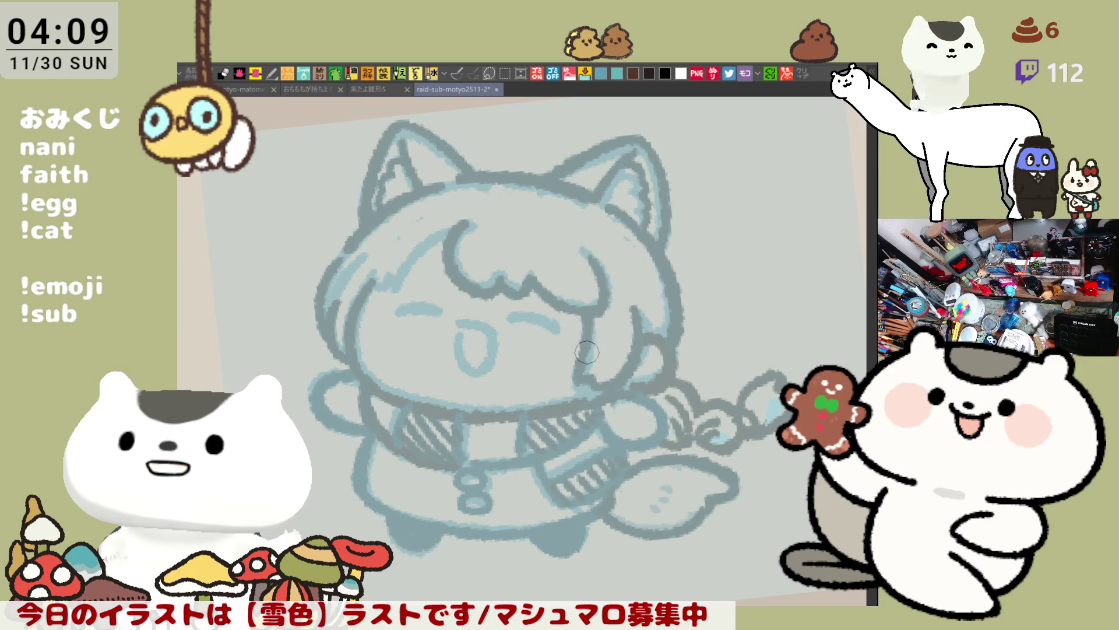
pyautogui.moveTo(590, 389); pyautogui.dragTo(609, 380)
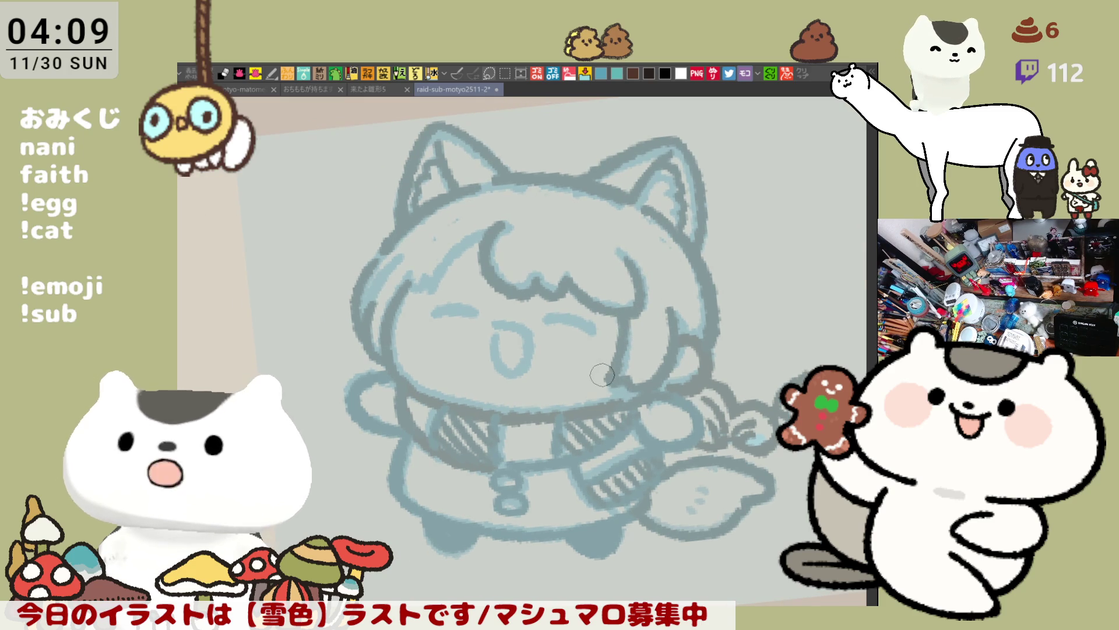
pyautogui.press('h')
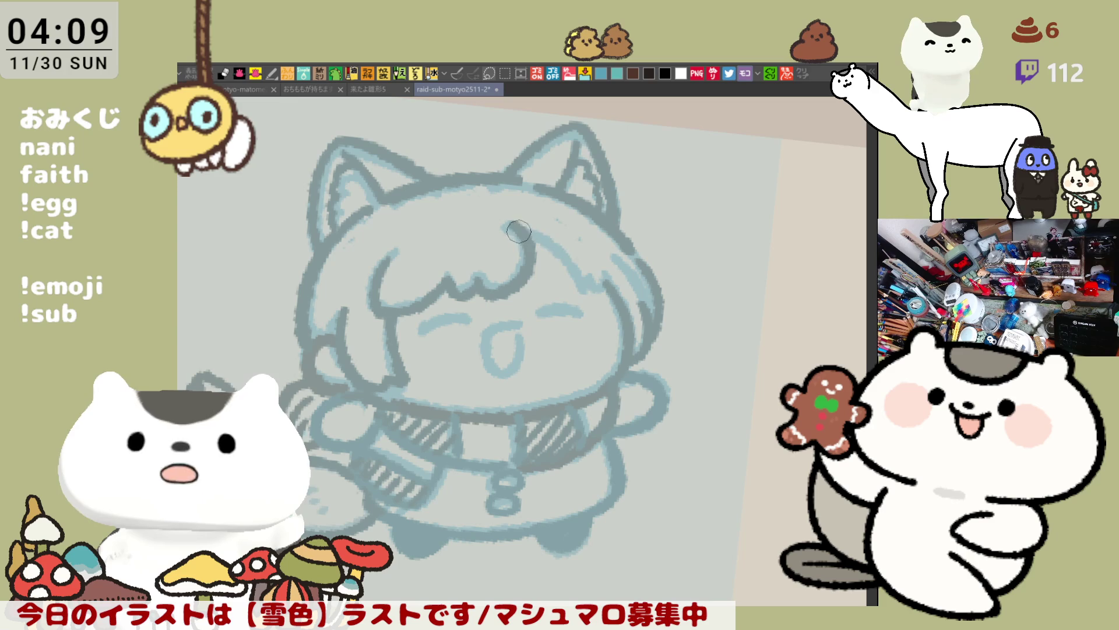
pyautogui.moveTo(519, 231); pyautogui.dragTo(585, 280)
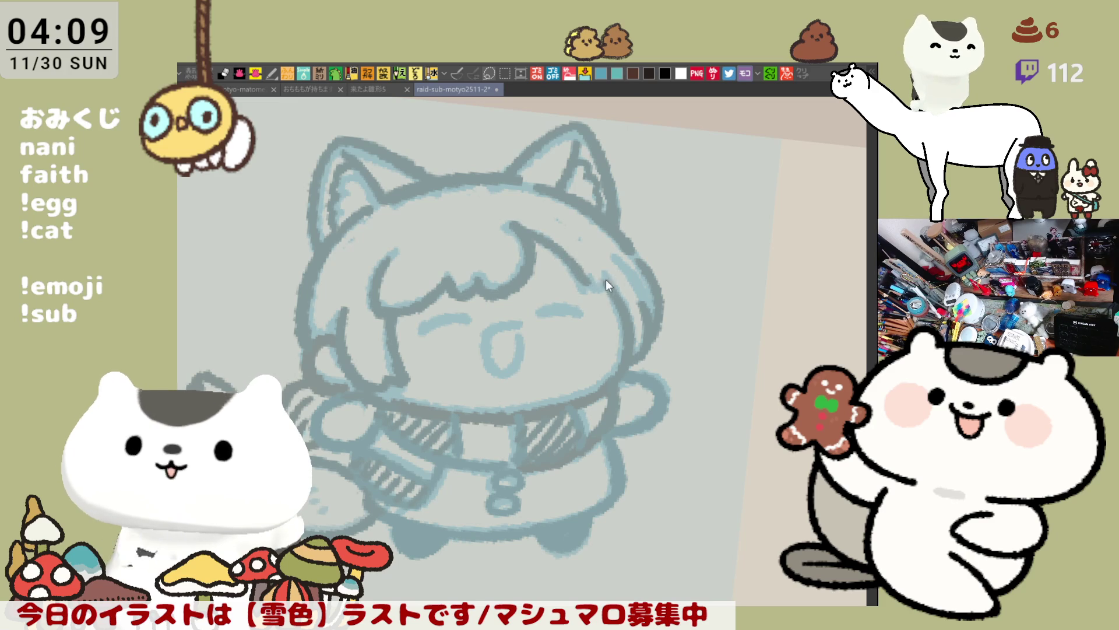
pyautogui.press('h')
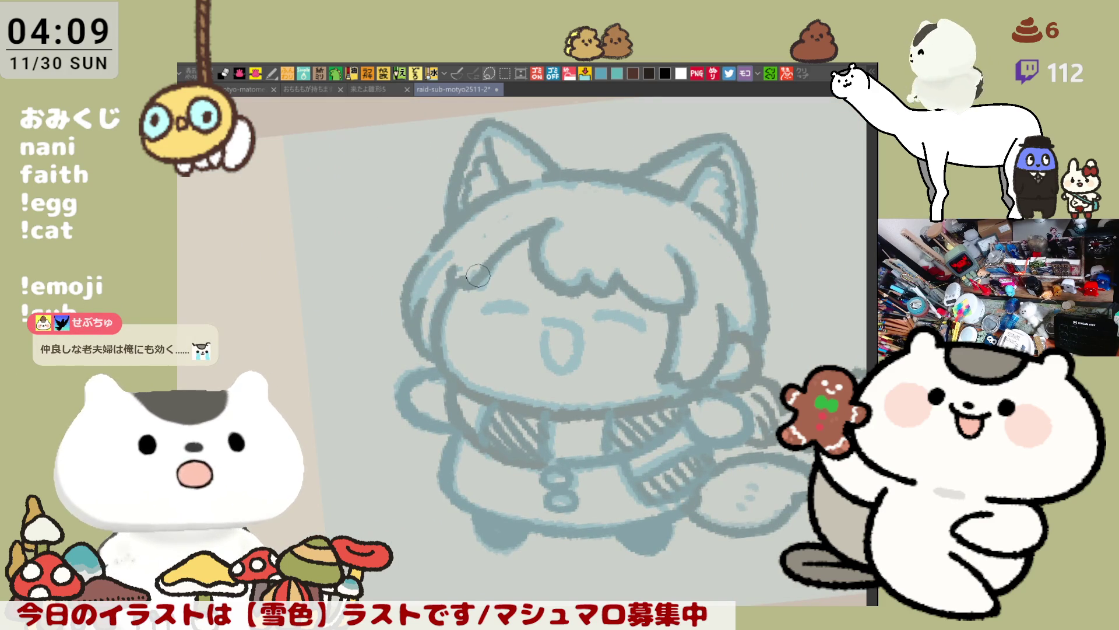
# Redraw the right eye as a closed arc and give the mouth a fuller, darker outline.
pyautogui.moveTo(524, 317)
pyautogui.mouseDown()
pyautogui.moveTo(504, 267)
pyautogui.moveTo(470, 265)
pyautogui.moveTo(505, 267)
pyautogui.mouseUp()
pyautogui.hotkey('ctrl', 'z')
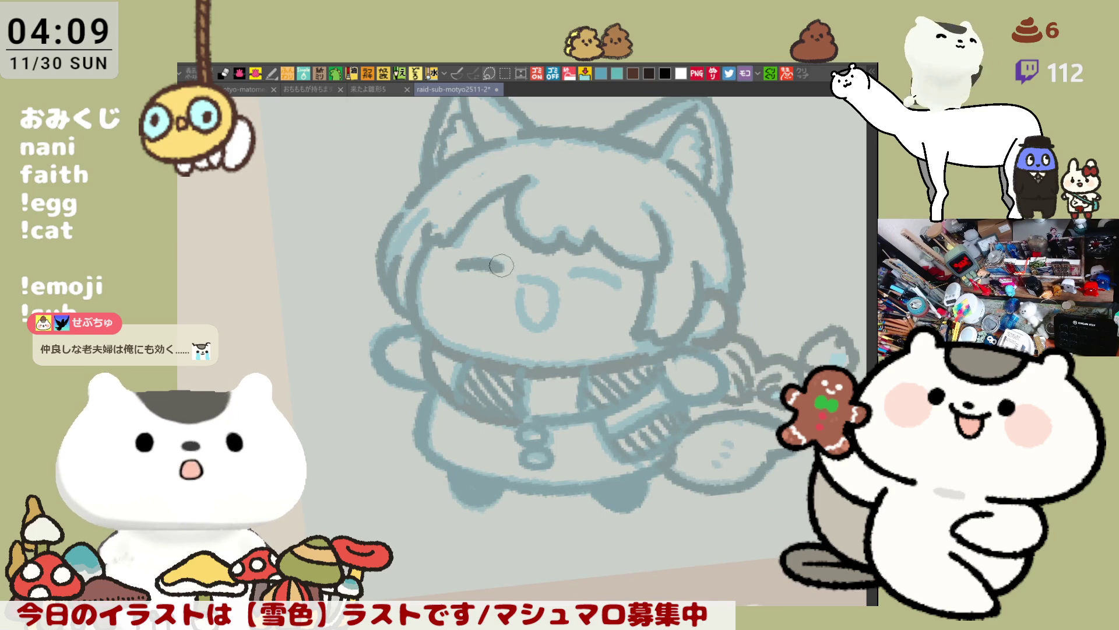
pyautogui.moveTo(572, 273)
pyautogui.mouseDown()
pyautogui.moveTo(627, 285)
pyautogui.moveTo(558, 285)
pyautogui.mouseUp()
pyautogui.hotkey('ctrl', 'z')
pyautogui.hotkey('ctrl', 'z')
pyautogui.hotkey('ctrl', 'z')
pyautogui.hotkey('ctrl', 'z')
pyautogui.hotkey('ctrl', 'z')
pyautogui.hotkey('ctrl', 'z')
pyautogui.hotkey('ctrl', 'z')
pyautogui.hotkey('ctrl', 'z')
pyautogui.hotkey('ctrl', 'z')
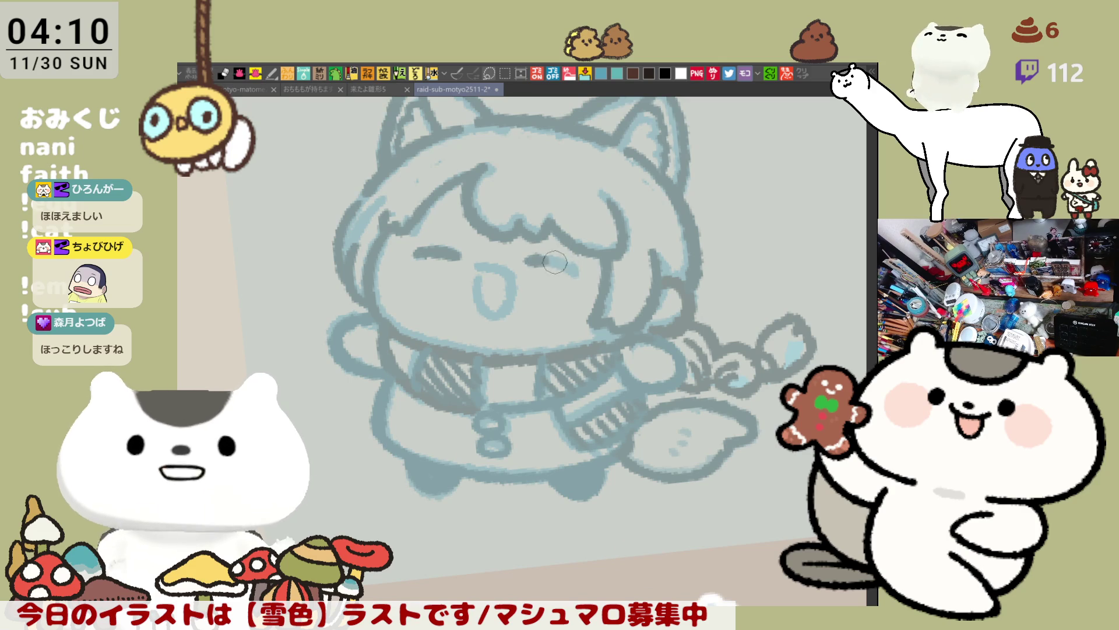
pyautogui.moveTo(536, 259); pyautogui.dragTo(572, 270)
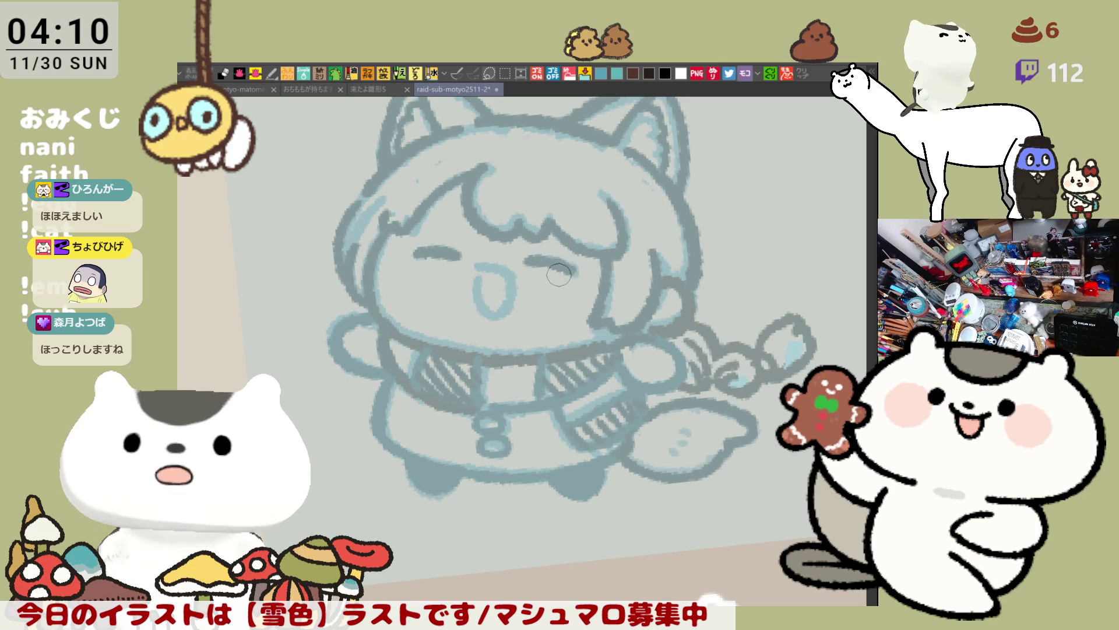
pyautogui.moveTo(496, 268); pyautogui.dragTo(509, 276)
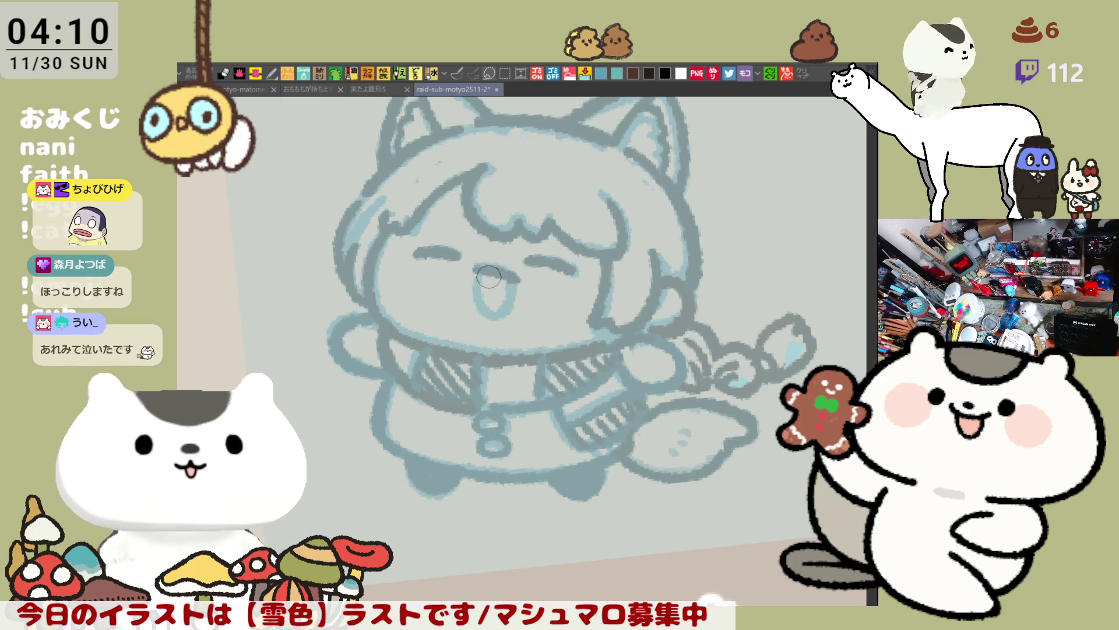
pyautogui.moveTo(486, 268); pyautogui.dragTo(505, 278)
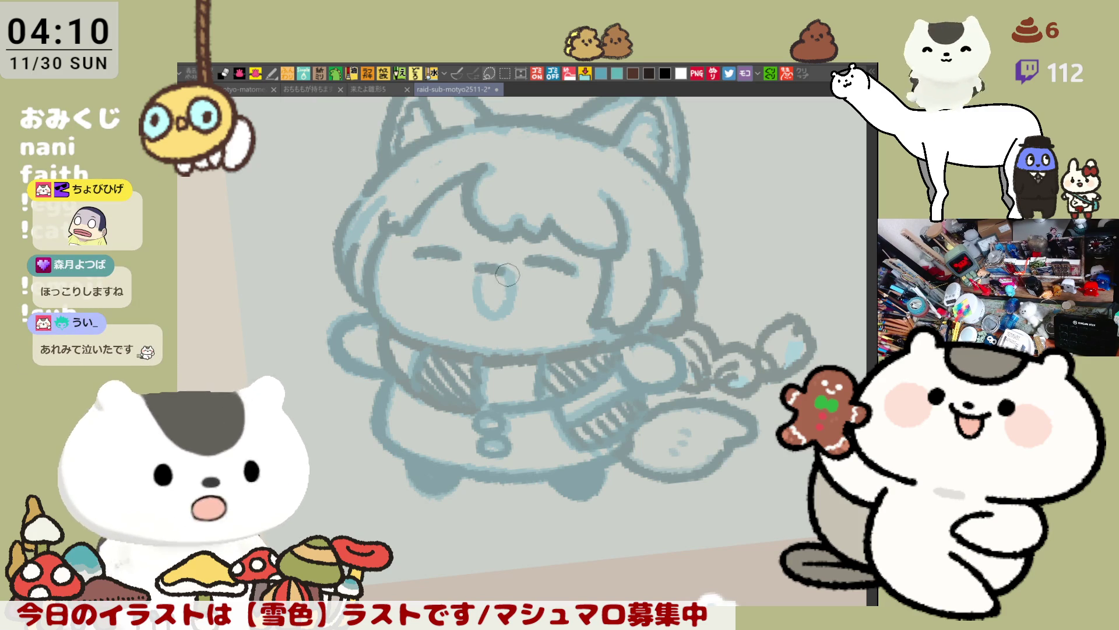
pyautogui.moveTo(486, 272)
pyautogui.mouseDown()
pyautogui.moveTo(494, 317)
pyautogui.moveTo(506, 293)
pyautogui.mouseUp()
# Erase the old left arm and redraw it as a new oval.
pyautogui.moveTo(546, 340); pyautogui.dragTo(493, 331)
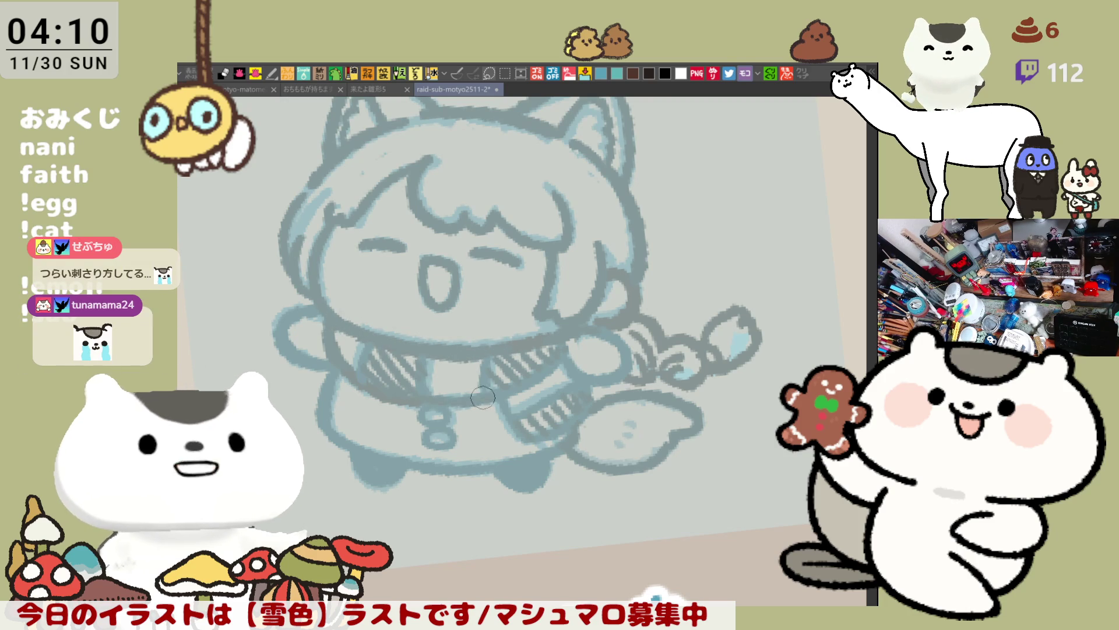
pyautogui.moveTo(592, 377); pyautogui.dragTo(484, 386)
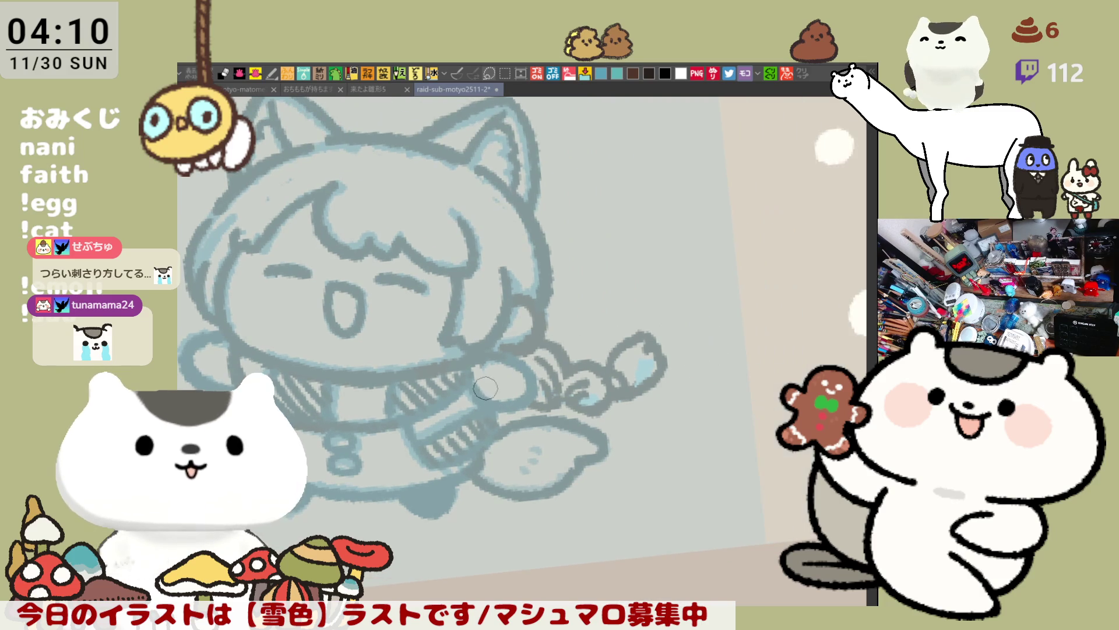
pyautogui.moveTo(480, 446); pyautogui.dragTo(537, 336)
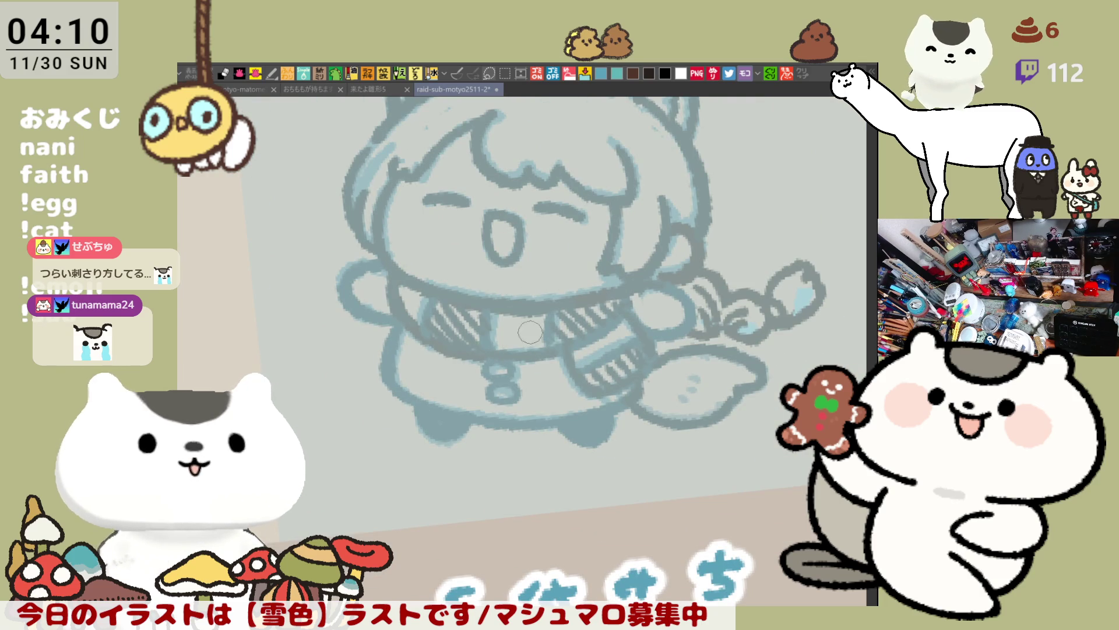
pyautogui.moveTo(609, 304); pyautogui.dragTo(575, 321)
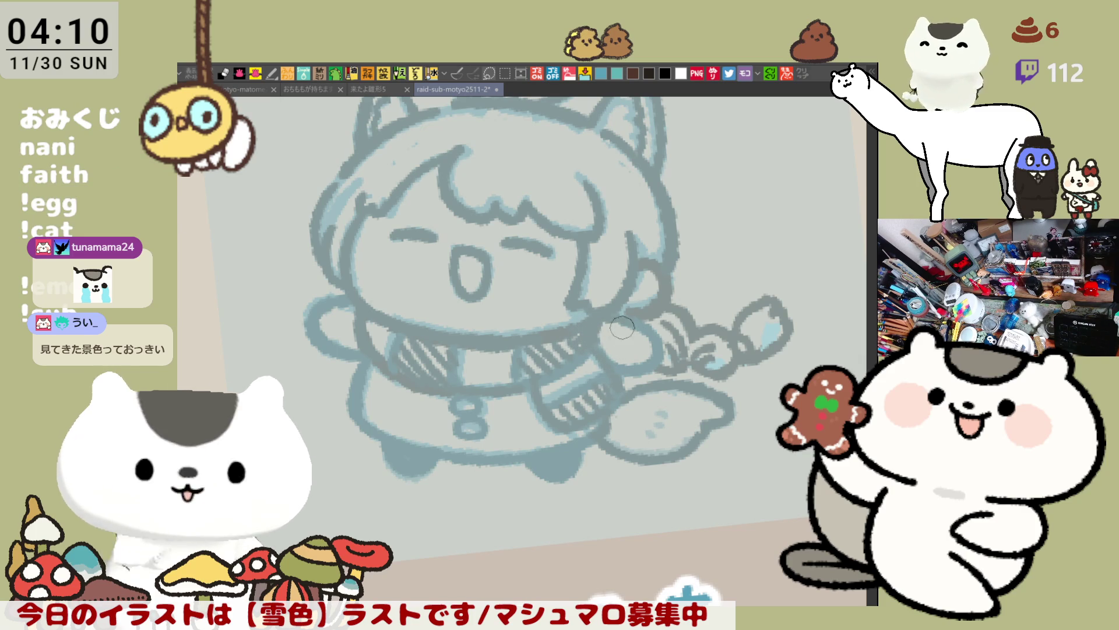
pyautogui.moveTo(596, 320); pyautogui.dragTo(672, 365)
pyautogui.moveTo(389, 342)
pyautogui.mouseDown()
pyautogui.moveTo(400, 324)
pyautogui.moveTo(387, 334)
pyautogui.moveTo(419, 396)
pyautogui.mouseUp()
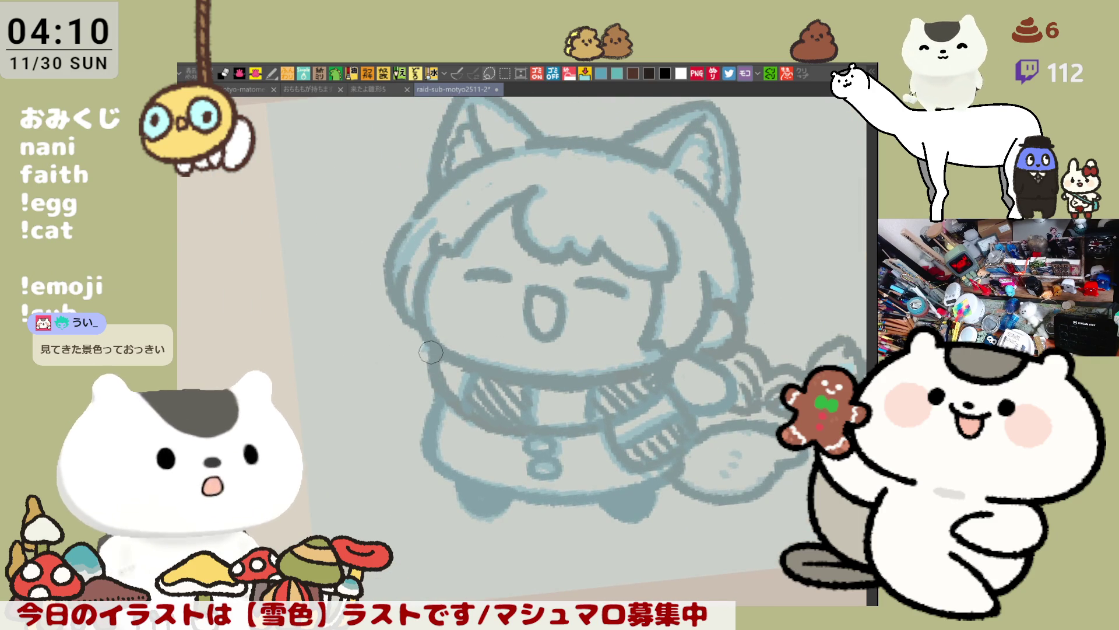
pyautogui.moveTo(430, 369)
pyautogui.mouseDown()
pyautogui.moveTo(386, 379)
pyautogui.moveTo(441, 409)
pyautogui.mouseUp()
pyautogui.moveTo(408, 361); pyautogui.dragTo(441, 401)
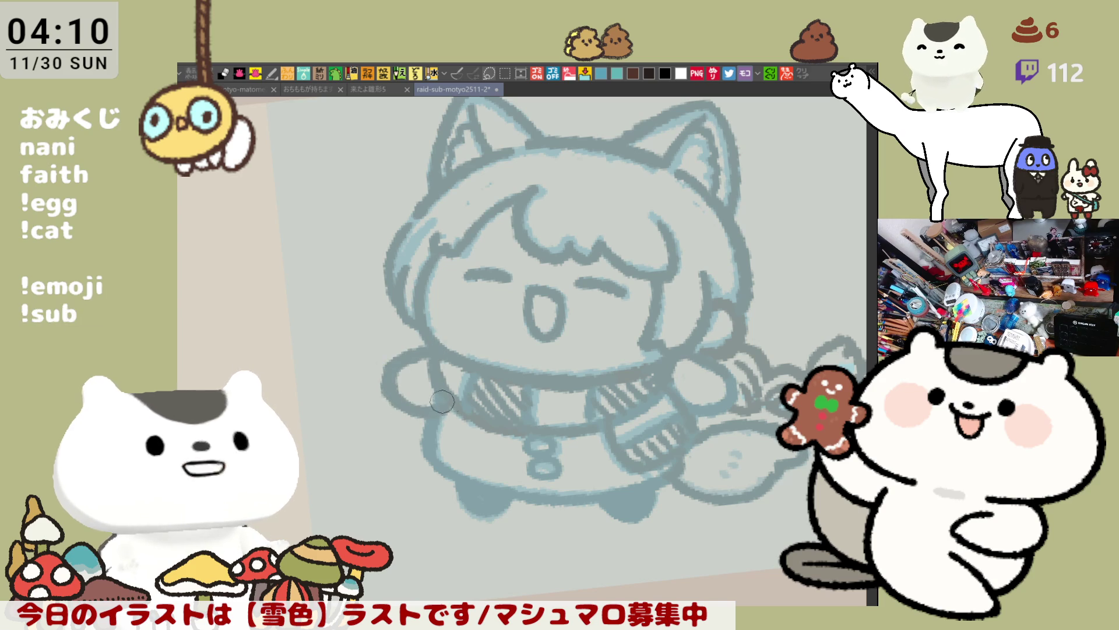
pyautogui.hotkey('ctrl', 'z')
pyautogui.moveTo(434, 352)
pyautogui.mouseDown()
pyautogui.moveTo(402, 408)
pyautogui.moveTo(455, 395)
pyautogui.mouseUp()
pyautogui.hotkey('ctrl', 'z')
pyautogui.moveTo(432, 347); pyautogui.dragTo(441, 400)
# Retry the right arm as a curved stroke several times.
pyautogui.moveTo(678, 380)
pyautogui.mouseDown()
pyautogui.moveTo(703, 392)
pyautogui.moveTo(714, 373)
pyautogui.moveTo(691, 358)
pyautogui.moveTo(717, 372)
pyautogui.moveTo(700, 422)
pyautogui.mouseUp()
pyautogui.hotkey('ctrl', 'z')
pyautogui.moveTo(671, 355)
pyautogui.mouseDown()
pyautogui.moveTo(729, 382)
pyautogui.moveTo(686, 428)
pyautogui.mouseUp()
pyautogui.hotkey('ctrl', 'z')
pyautogui.moveTo(675, 358); pyautogui.dragTo(683, 415)
pyautogui.hotkey('ctrl', 'z')
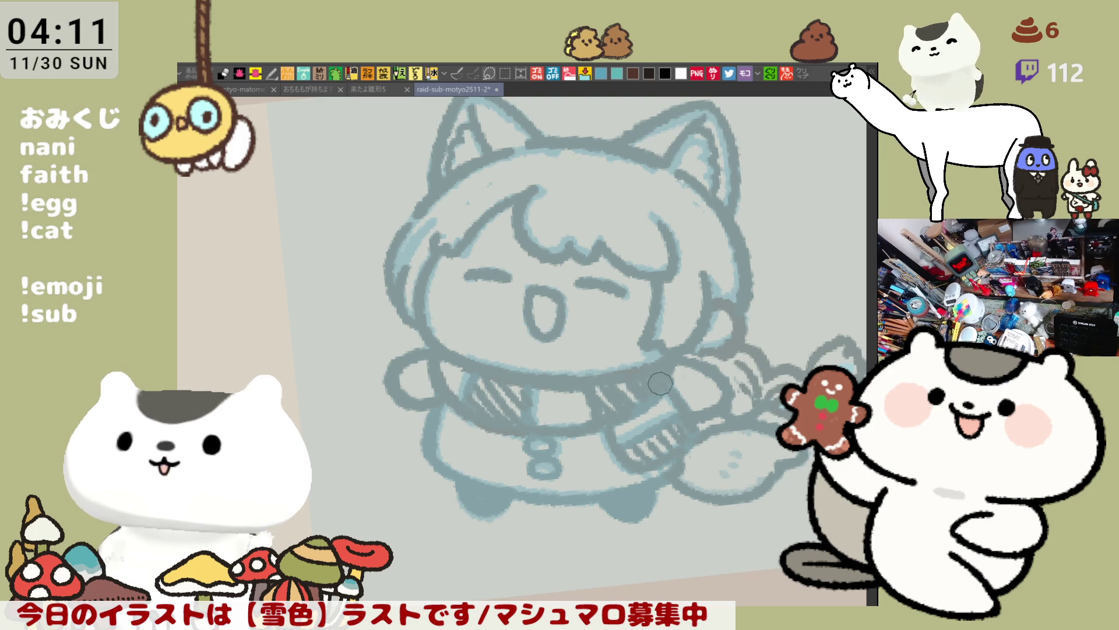
# Rework the right and left hair edges and retrace the top of the head.
pyautogui.moveTo(666, 389); pyautogui.dragTo(546, 391)
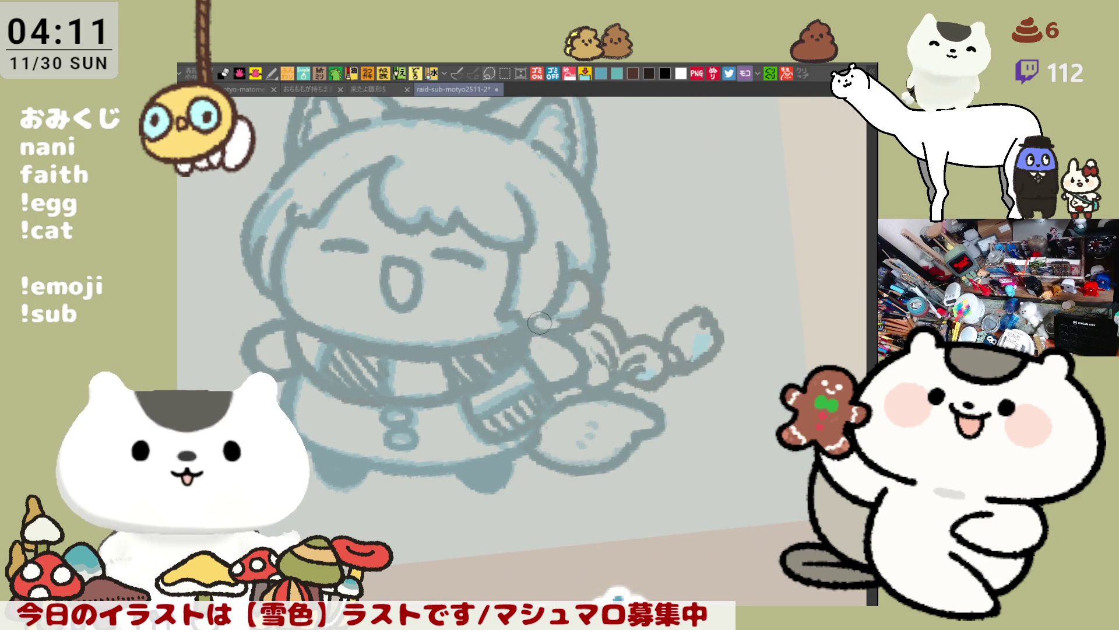
pyautogui.moveTo(523, 275)
pyautogui.mouseDown()
pyautogui.moveTo(561, 301)
pyautogui.moveTo(554, 326)
pyautogui.mouseUp()
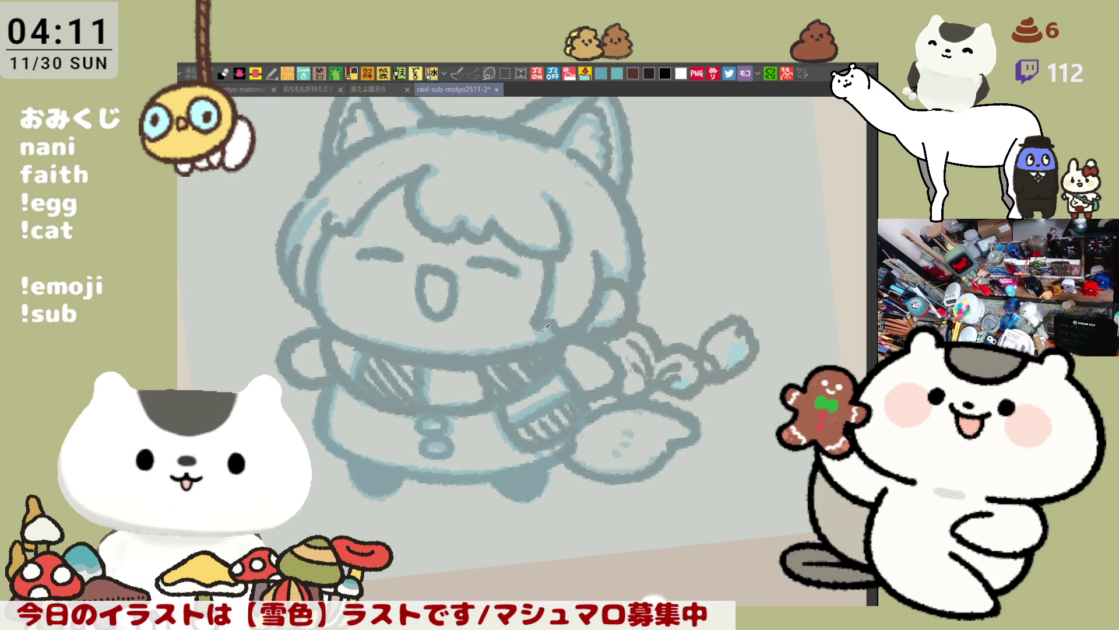
pyautogui.moveTo(557, 273)
pyautogui.mouseDown()
pyautogui.moveTo(589, 280)
pyautogui.moveTo(568, 269)
pyautogui.moveTo(593, 303)
pyautogui.mouseUp()
pyautogui.moveTo(298, 216)
pyautogui.mouseDown()
pyautogui.moveTo(312, 248)
pyautogui.moveTo(300, 260)
pyautogui.moveTo(317, 224)
pyautogui.moveTo(307, 277)
pyautogui.mouseUp()
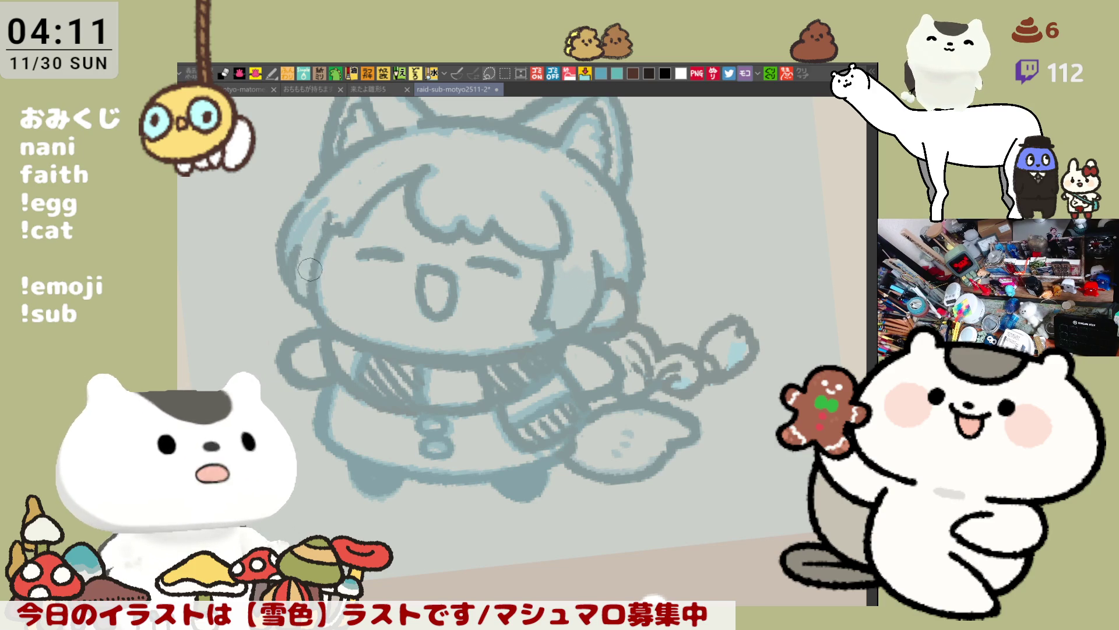
pyautogui.moveTo(426, 133)
pyautogui.mouseDown()
pyautogui.moveTo(408, 152)
pyautogui.moveTo(583, 183)
pyautogui.mouseUp()
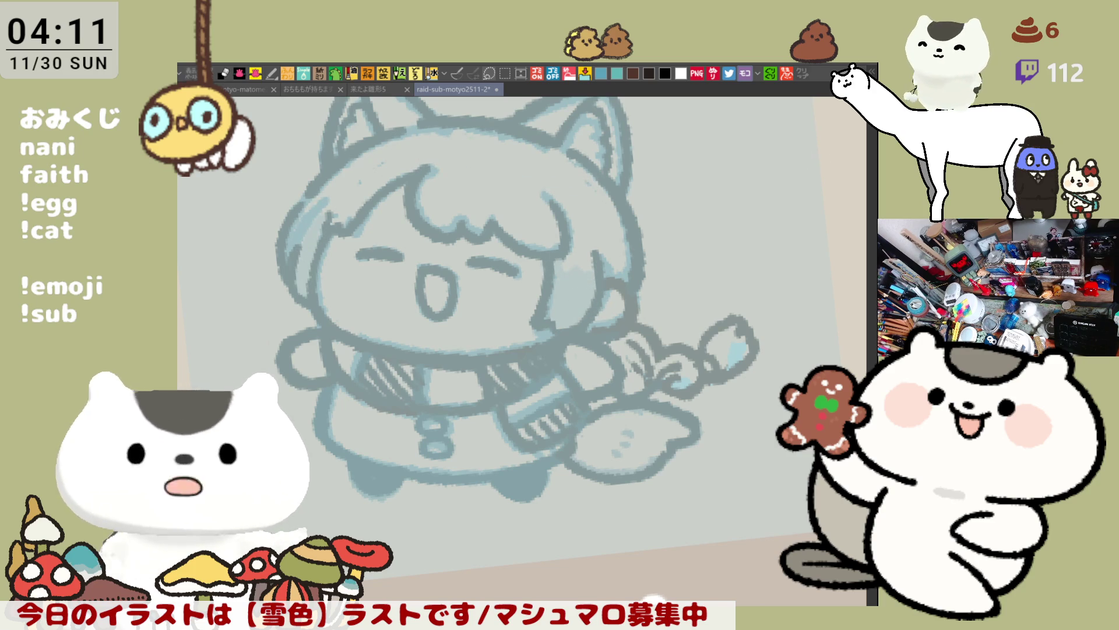
# Paint the forehead band dark teal and add small dabs across it.
pyautogui.moveTo(721, 183); pyautogui.dragTo(732, 247)
pyautogui.moveTo(427, 211); pyautogui.dragTo(601, 236)
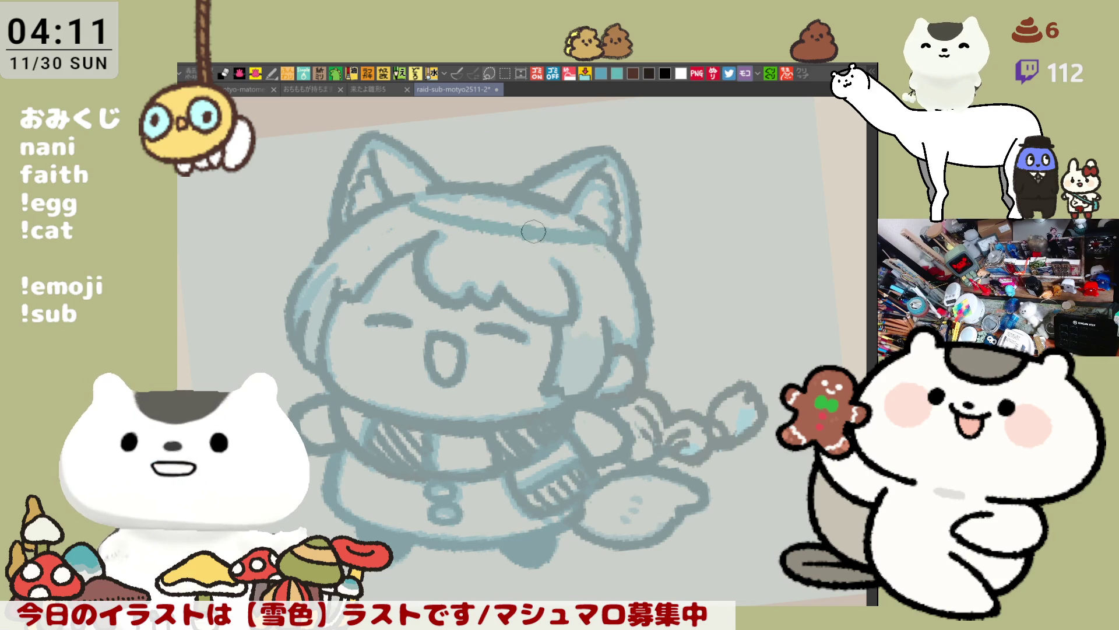
pyautogui.moveTo(434, 206); pyautogui.dragTo(577, 224)
pyautogui.click(482, 246)
pyautogui.click(505, 250)
pyautogui.click(525, 260)
# Hatch the fish-tail area with dark strokes.
pyautogui.moveTo(525, 260); pyautogui.dragTo(672, 457)
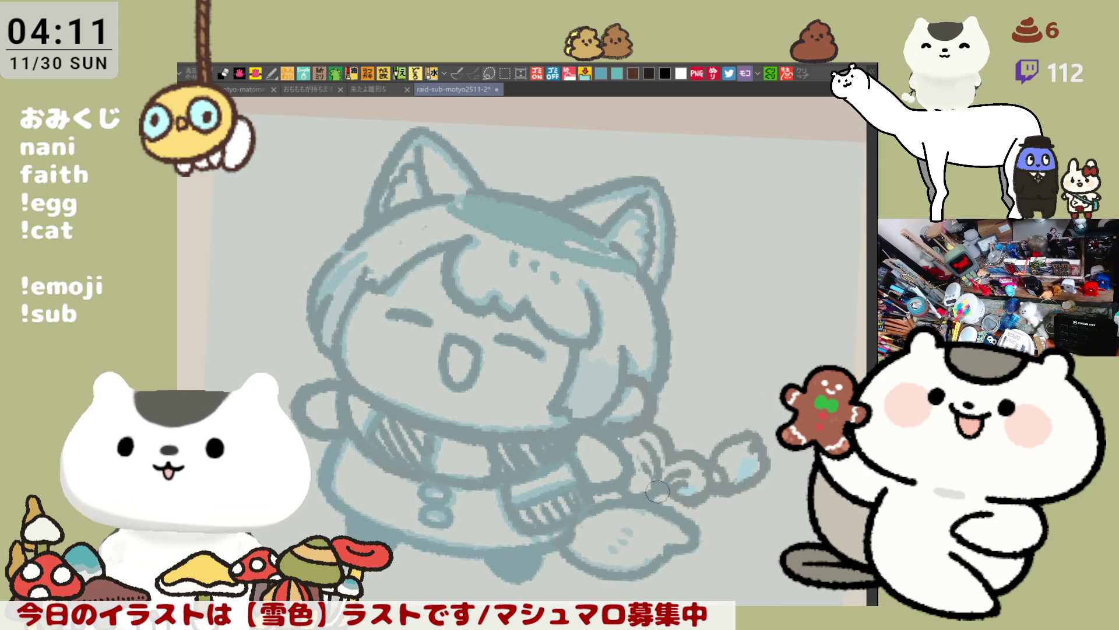
pyautogui.moveTo(712, 392); pyautogui.dragTo(620, 502)
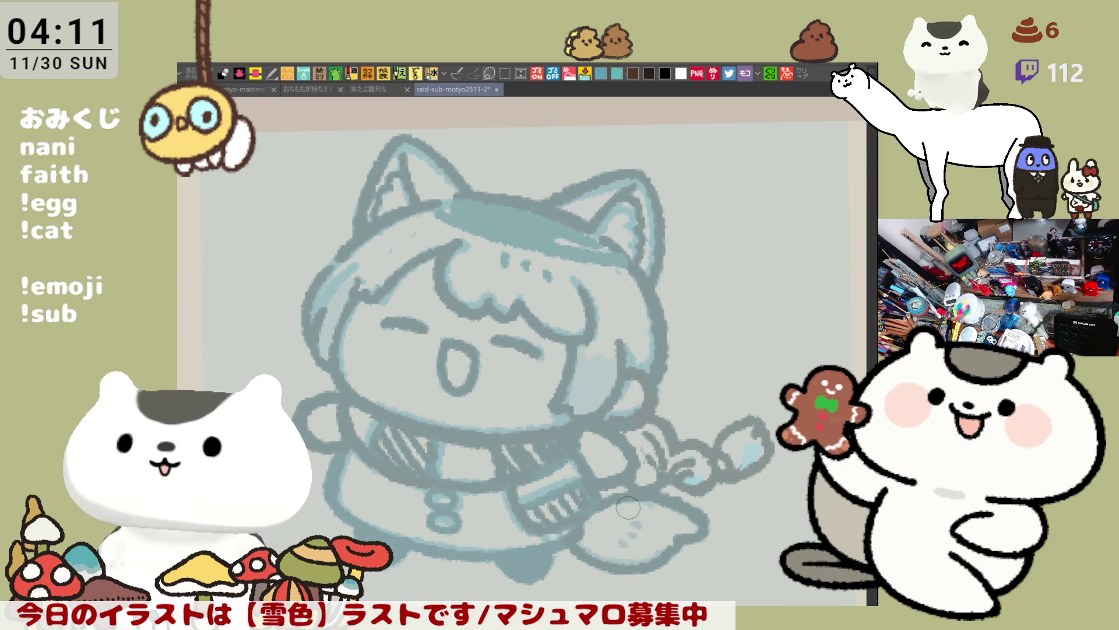
pyautogui.moveTo(625, 498)
pyautogui.mouseDown()
pyautogui.moveTo(617, 554)
pyautogui.moveTo(586, 533)
pyautogui.moveTo(612, 539)
pyautogui.moveTo(626, 520)
pyautogui.moveTo(659, 513)
pyautogui.moveTo(656, 542)
pyautogui.moveTo(632, 560)
pyautogui.mouseUp()
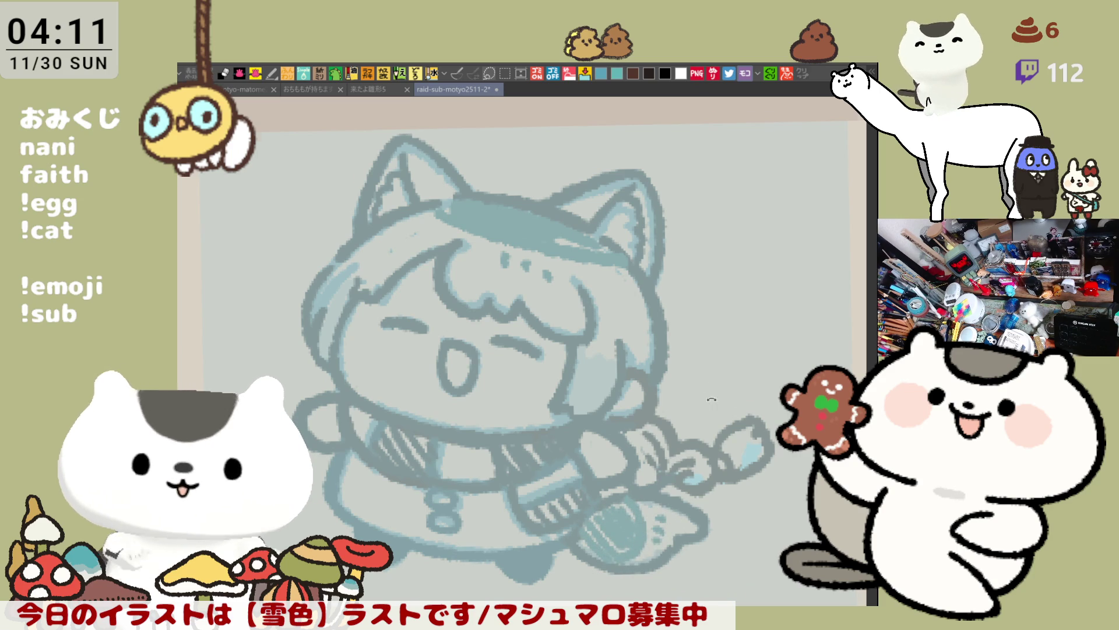
pyautogui.press('-')
# Reset the canvas view rotation and adjust the zoom.
pyautogui.scroll(-10, 689, 407)
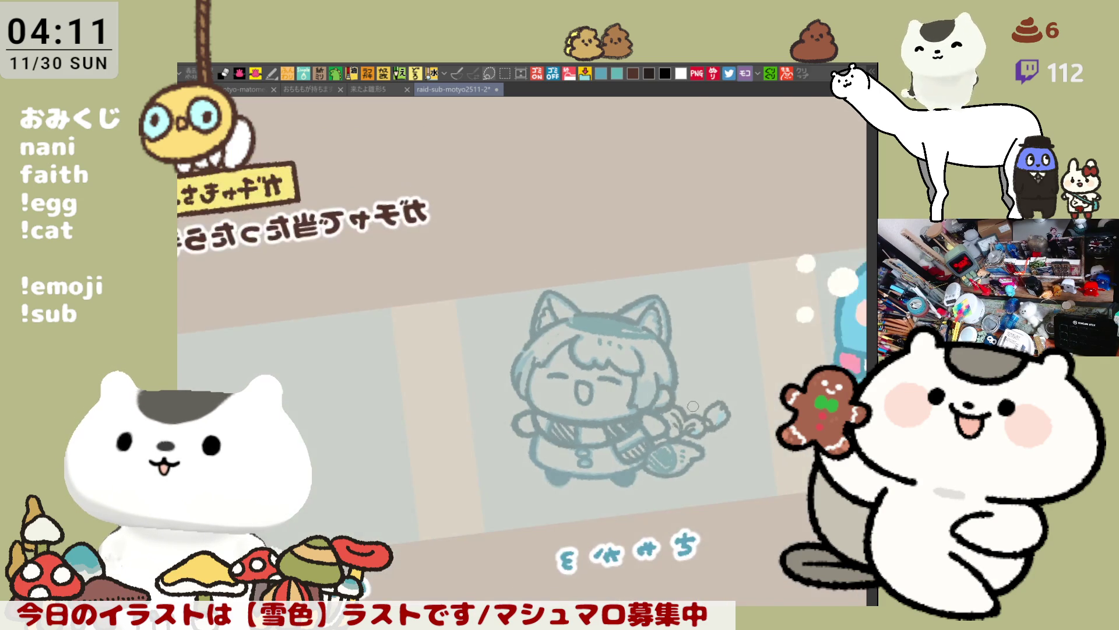
pyautogui.press('^')
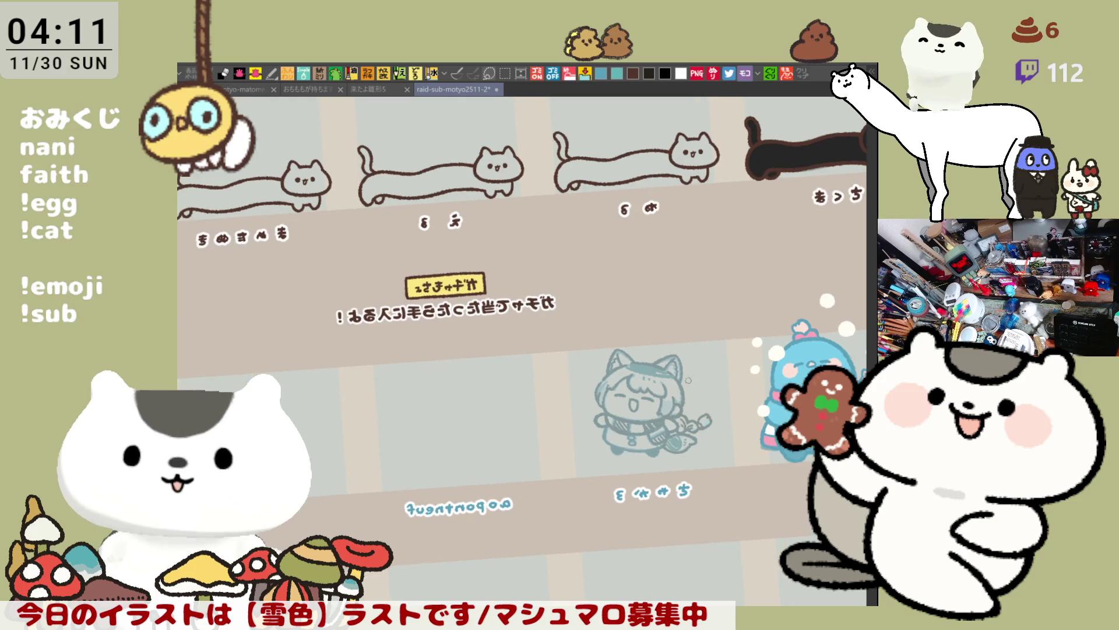
pyautogui.press('@')
pyautogui.scroll(-3, 721, 424)
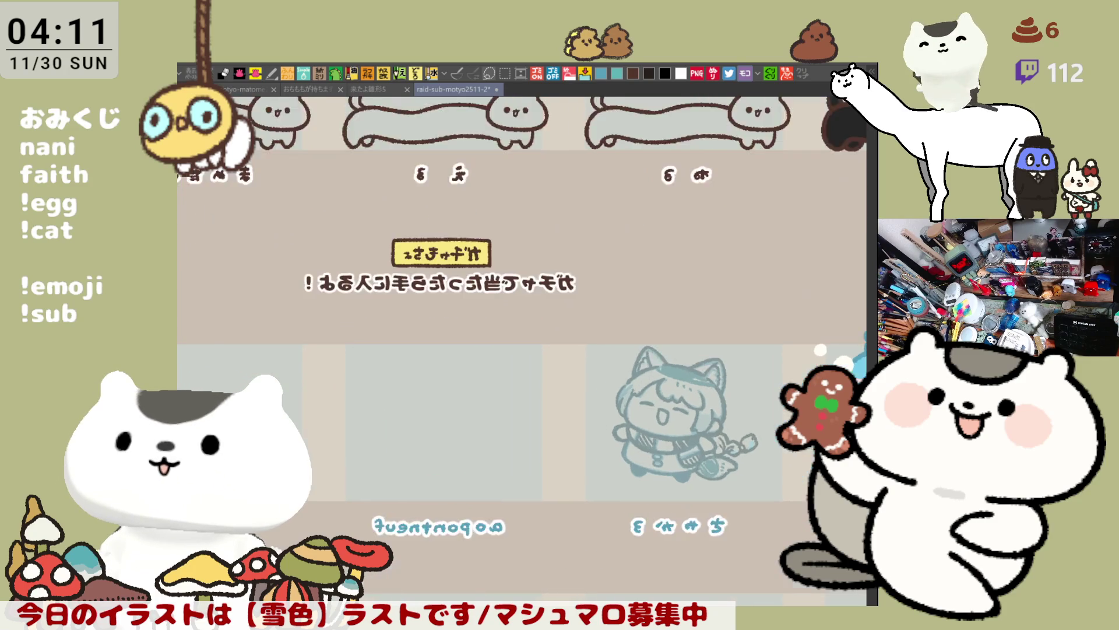
pyautogui.scroll(2, 721, 424)
# Lasso the cat sketch, enlarge it slightly and move it down-left, then deselect.
pyautogui.press('m')
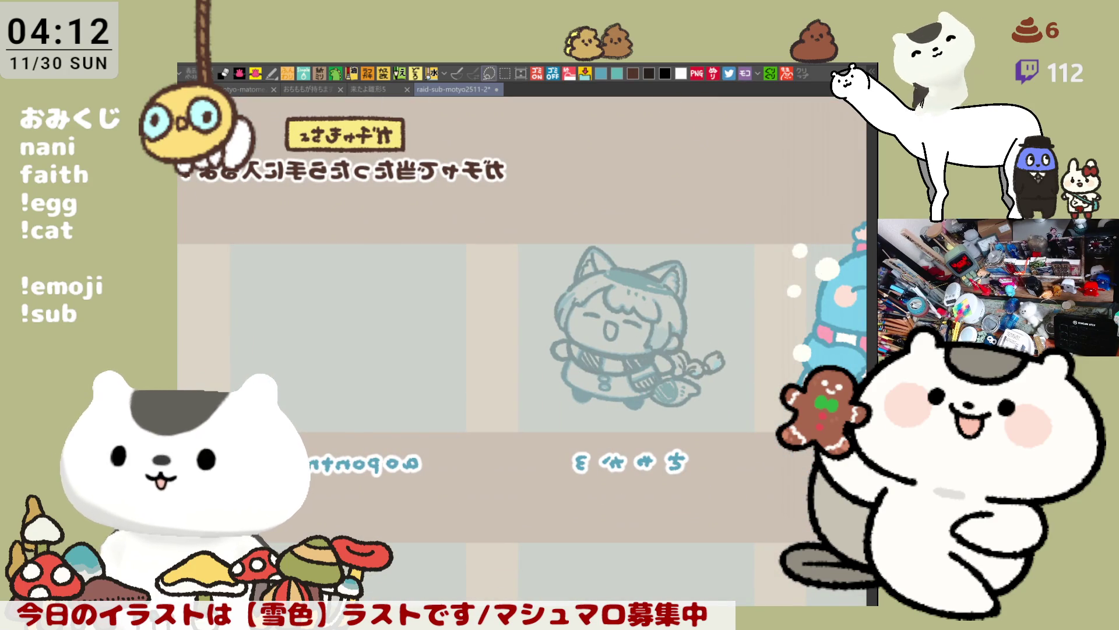
pyautogui.hscroll(4, 524, 326)
pyautogui.moveTo(489, 443)
pyautogui.mouseDown()
pyautogui.moveTo(393, 308)
pyautogui.moveTo(498, 454)
pyautogui.mouseUp()
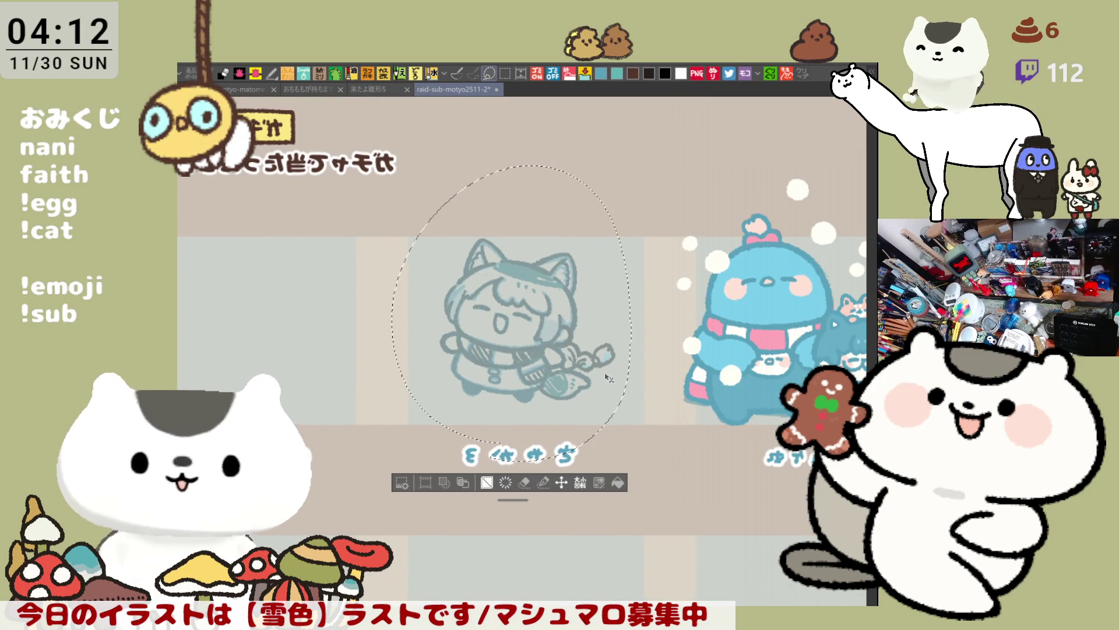
pyautogui.hotkey('ctrl', 't')
pyautogui.moveTo(632, 165); pyautogui.dragTo(656, 136)
pyautogui.moveTo(571, 327); pyautogui.dragTo(567, 356)
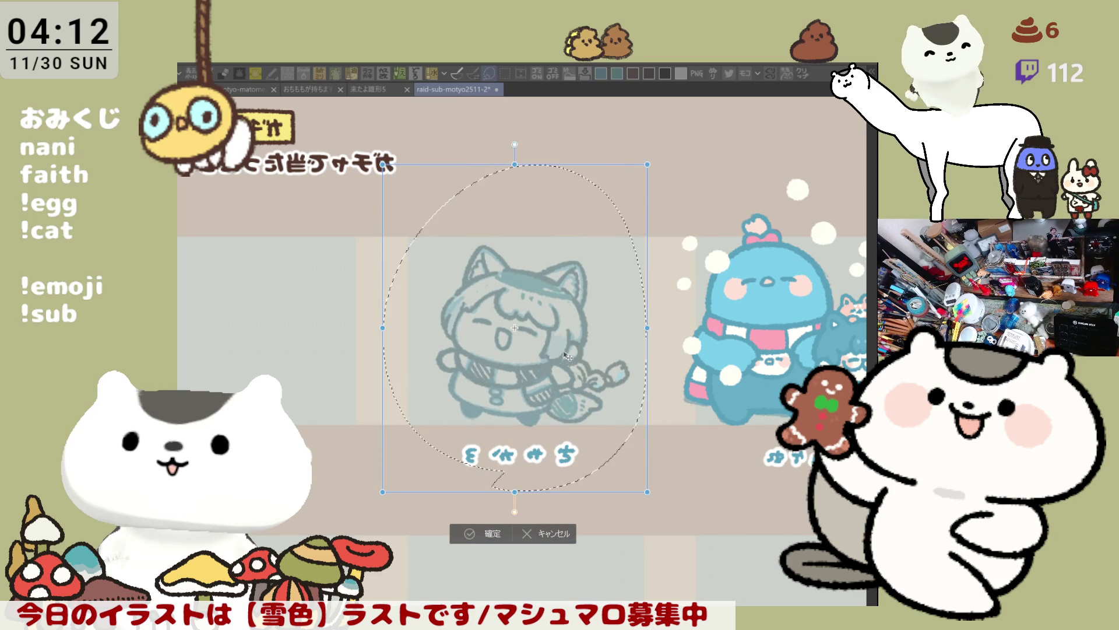
pyautogui.click(493, 534)
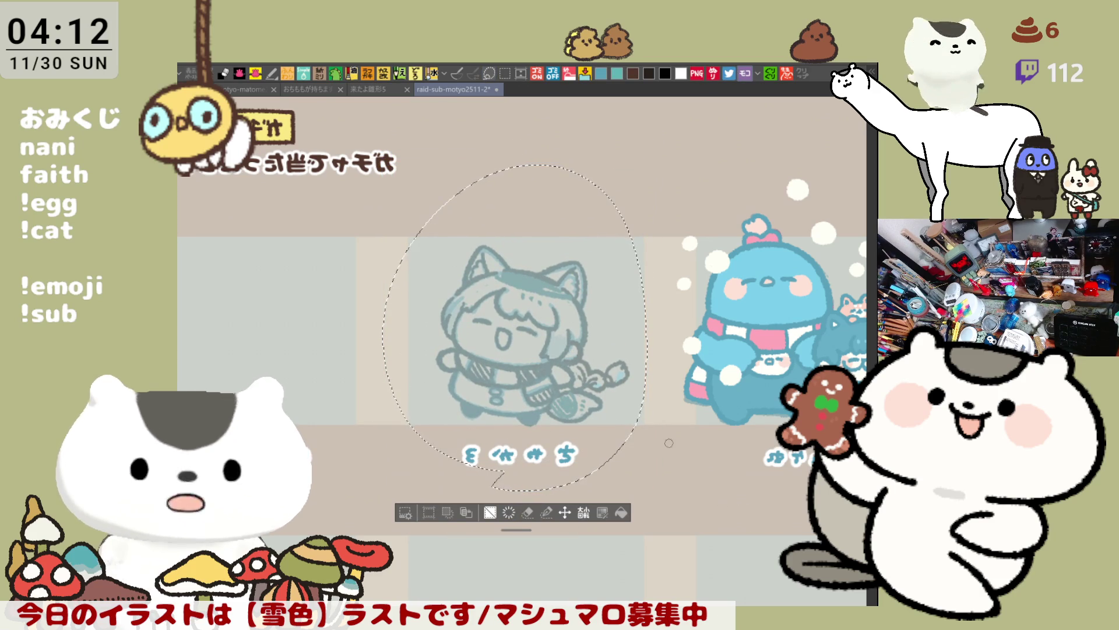
pyautogui.hotkey('ctrl', 'd')
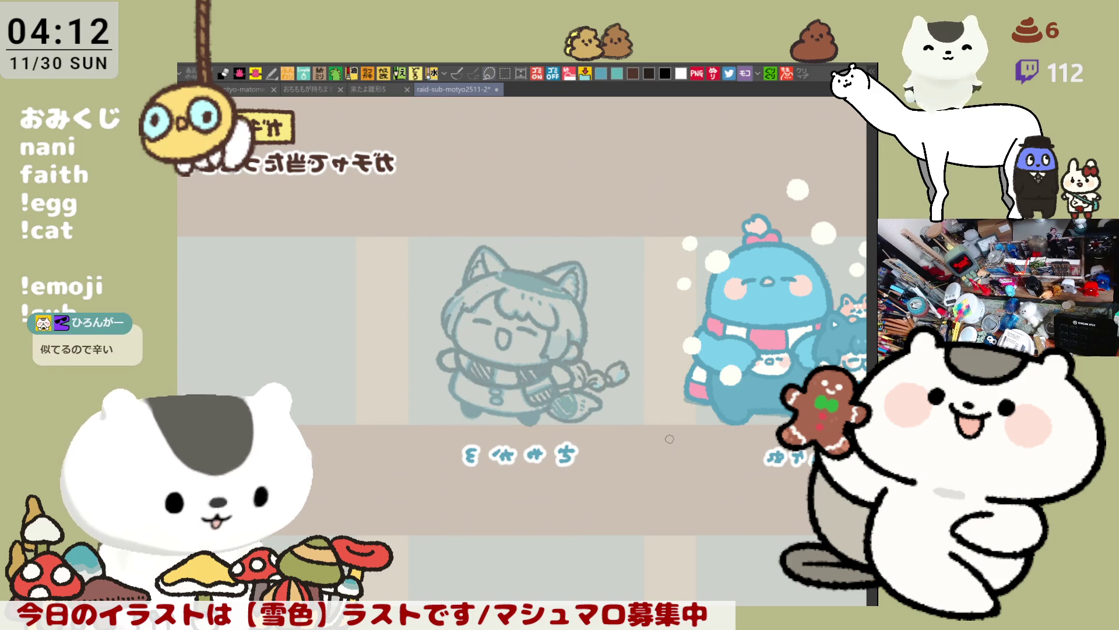
# Save the character sheet and bring the cat-eared character panel back into view.
pyautogui.hotkey('ctrl', 's')
pyautogui.press('h')
pyautogui.moveTo(664, 442); pyautogui.dragTo(692, 450)
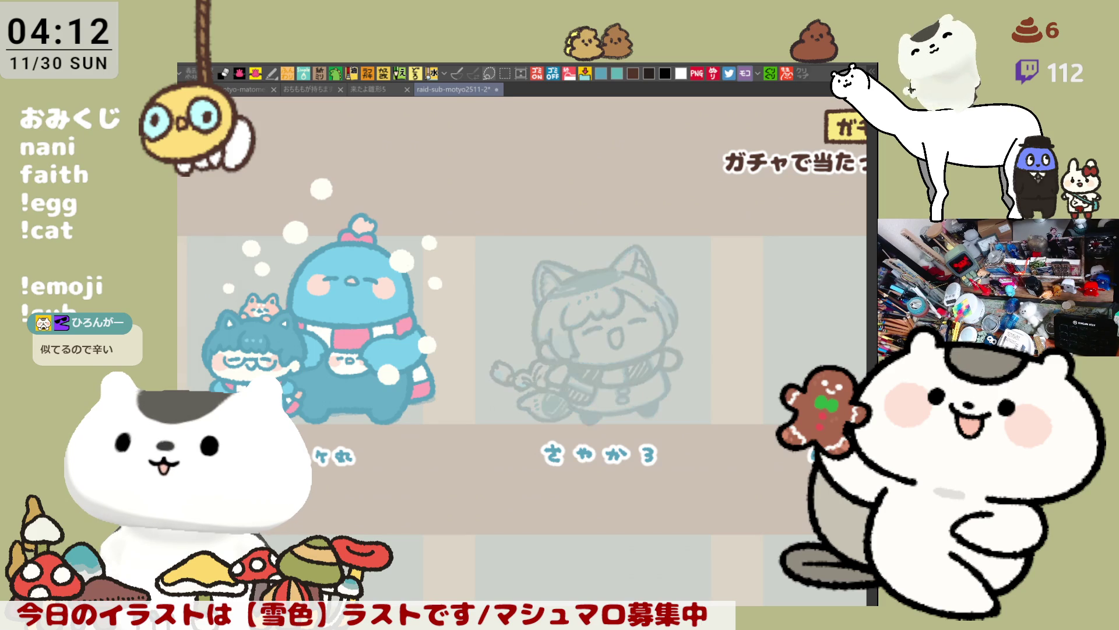
pyautogui.moveTo(739, 311)
pyautogui.mouseDown()
pyautogui.moveTo(707, 362)
pyautogui.moveTo(682, 374)
pyautogui.mouseUp()
pyautogui.scroll(5, 649, 359)
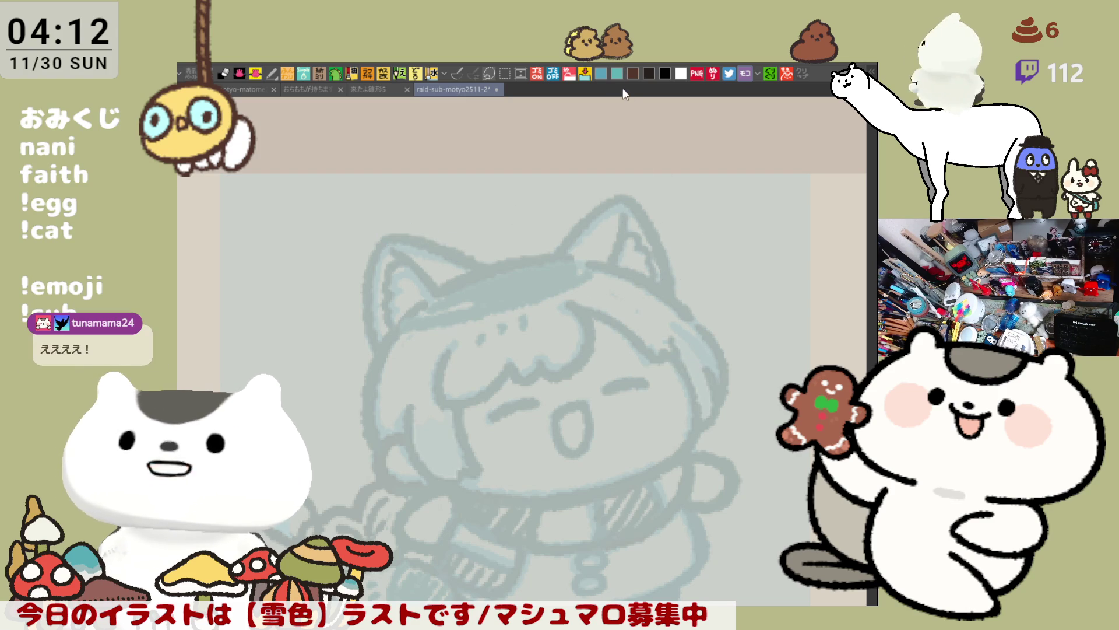
# In blue, ink the left ear's top edge, outer side and inner-ear line.
pyautogui.click(605, 74)
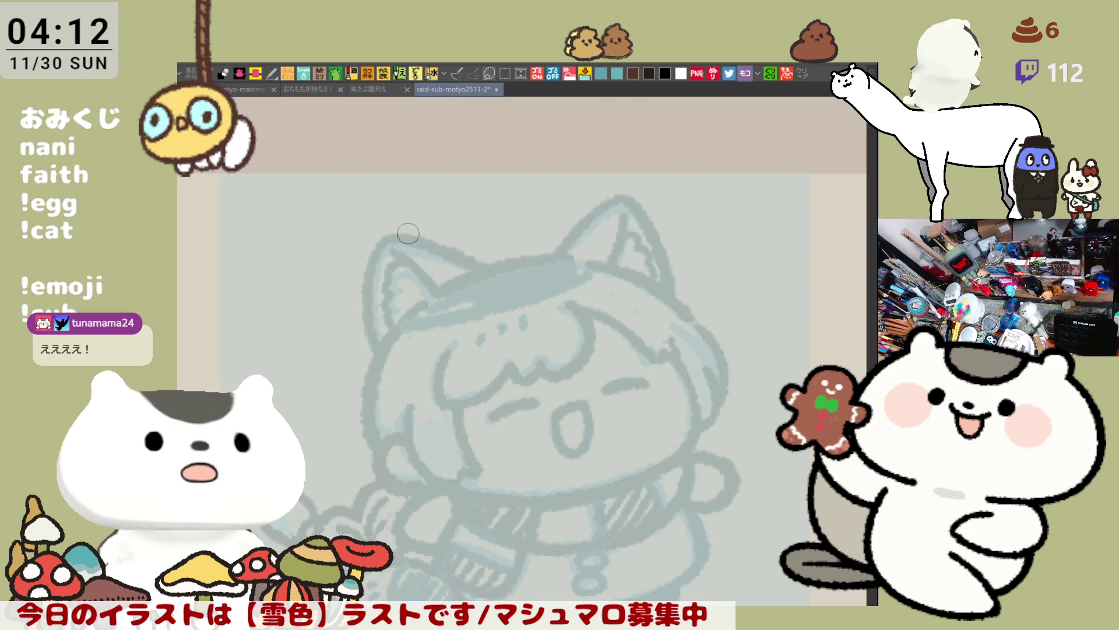
pyautogui.moveTo(382, 239); pyautogui.dragTo(466, 260)
pyautogui.hotkey('ctrl', 'z')
pyautogui.moveTo(382, 240); pyautogui.dragTo(487, 273)
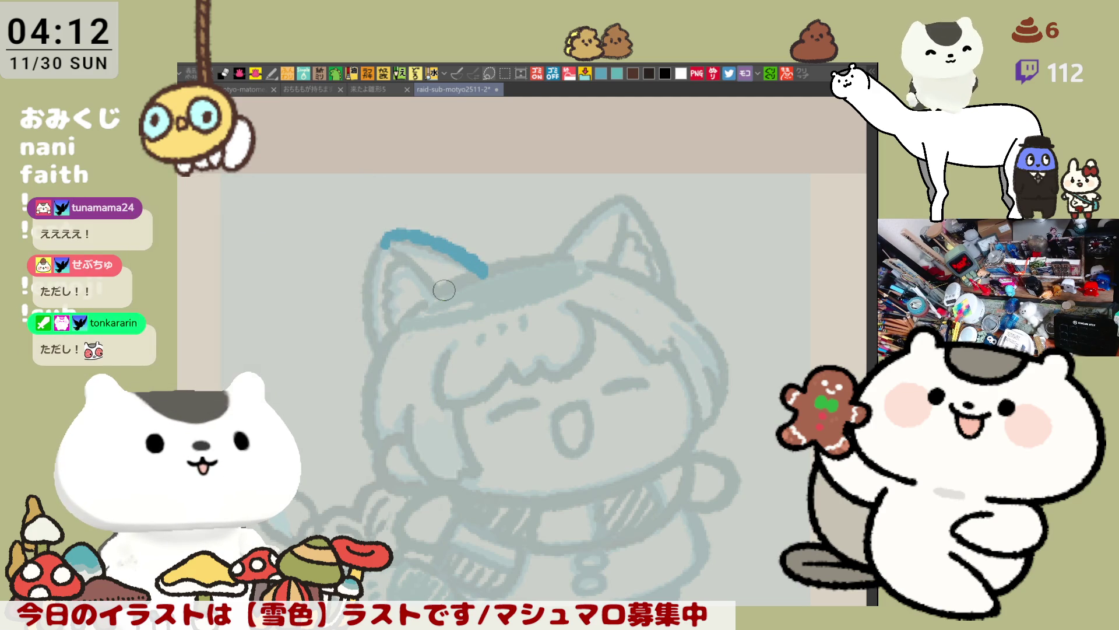
pyautogui.moveTo(459, 301); pyautogui.dragTo(441, 255)
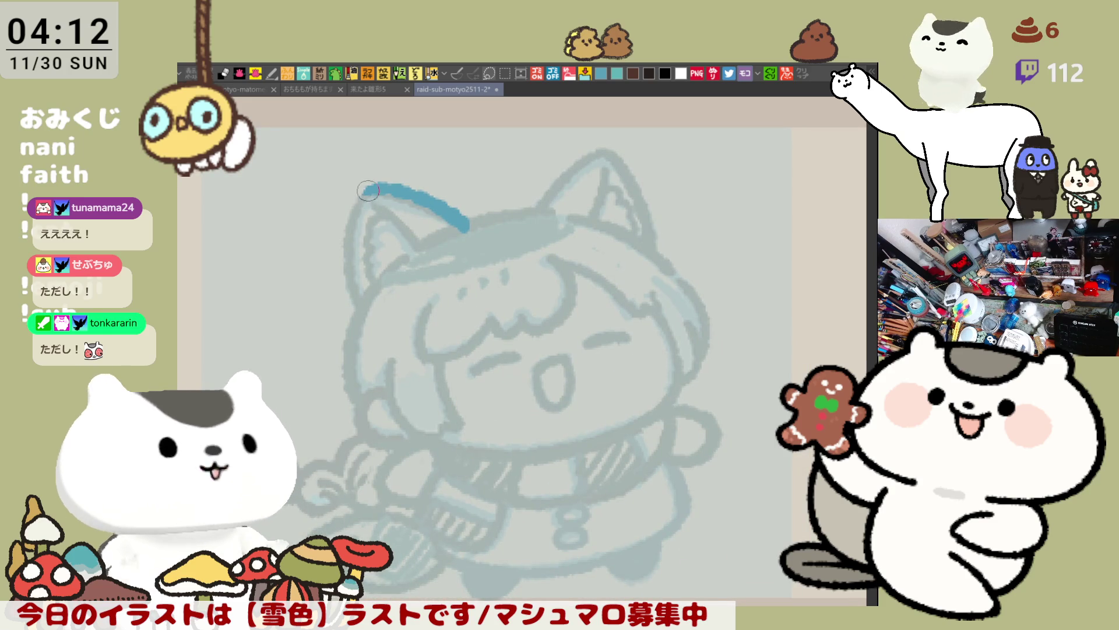
pyautogui.moveTo(369, 186)
pyautogui.mouseDown()
pyautogui.moveTo(350, 269)
pyautogui.moveTo(362, 300)
pyautogui.mouseUp()
pyautogui.moveTo(373, 205); pyautogui.dragTo(424, 248)
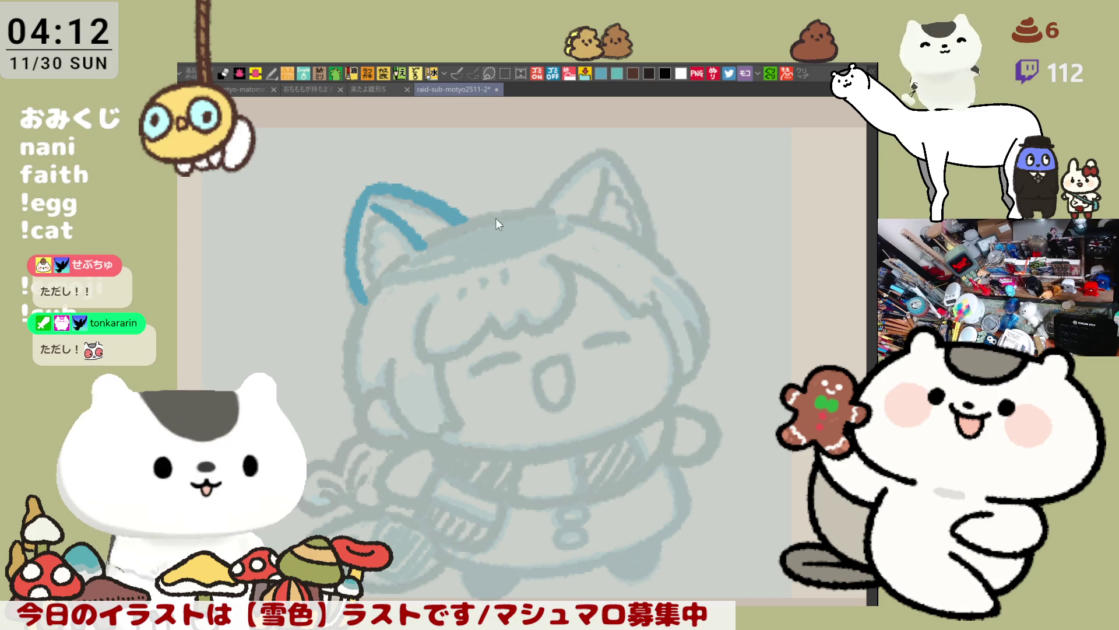
# Ink the blue head-top line between the ears.
pyautogui.moveTo(435, 233); pyautogui.dragTo(527, 207)
pyautogui.hotkey('ctrl', 'z')
pyautogui.moveTo(436, 233); pyautogui.dragTo(542, 205)
pyautogui.hotkey('ctrl', 'z')
pyautogui.moveTo(436, 233)
pyautogui.mouseDown()
pyautogui.moveTo(512, 207)
pyautogui.moveTo(553, 212)
pyautogui.mouseUp()
pyautogui.hotkey('ctrl', 'z')
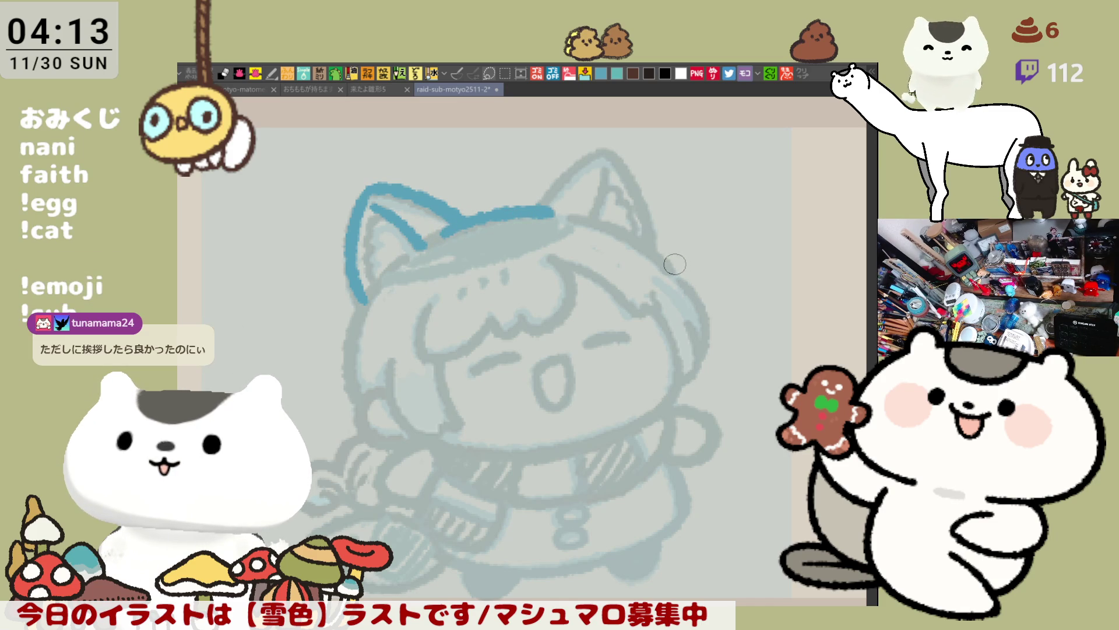
# In a mirrored, tilted view, outline the ear on the left and its top-right edge.
pyautogui.press('h')
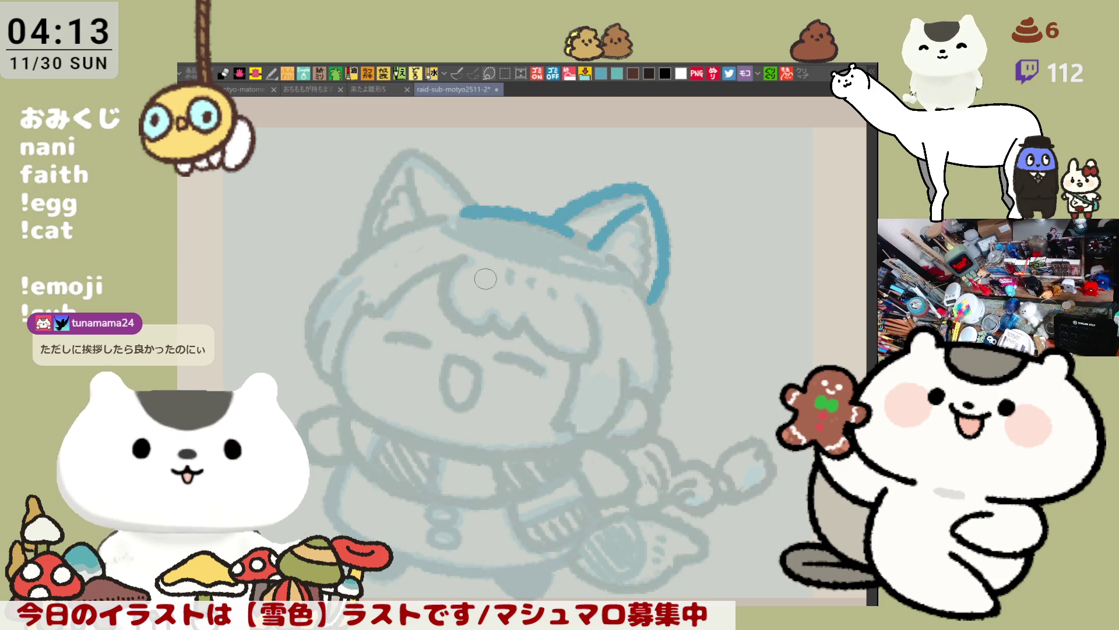
pyautogui.press('-')
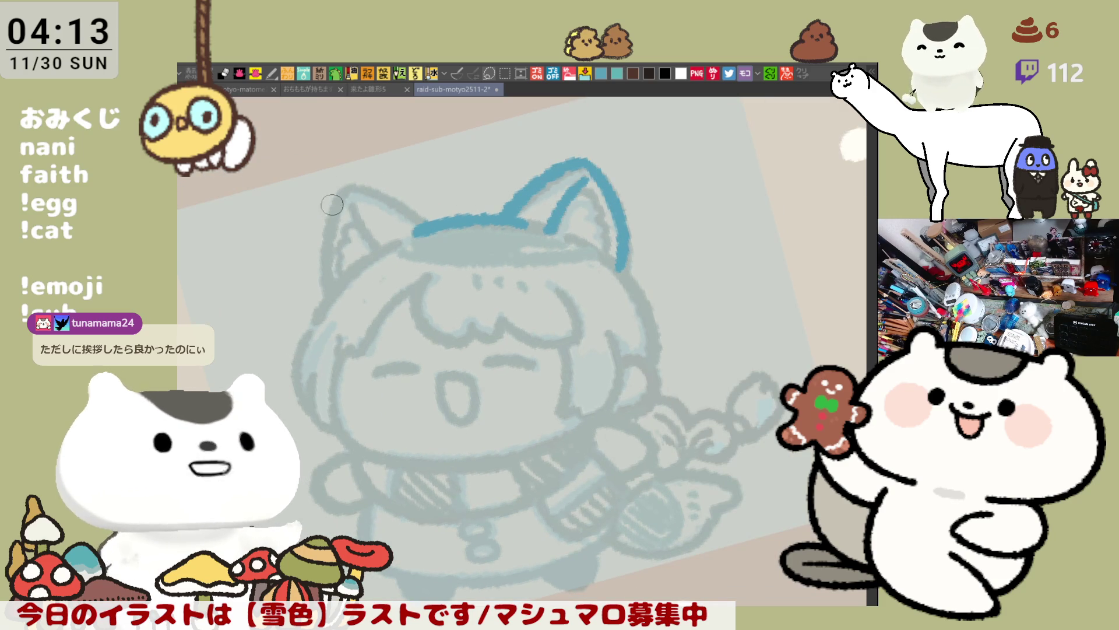
pyautogui.moveTo(354, 187); pyautogui.dragTo(330, 292)
pyautogui.hotkey('ctrl', 'z')
pyautogui.moveTo(357, 186); pyautogui.dragTo(327, 297)
pyautogui.moveTo(350, 186); pyautogui.dragTo(431, 225)
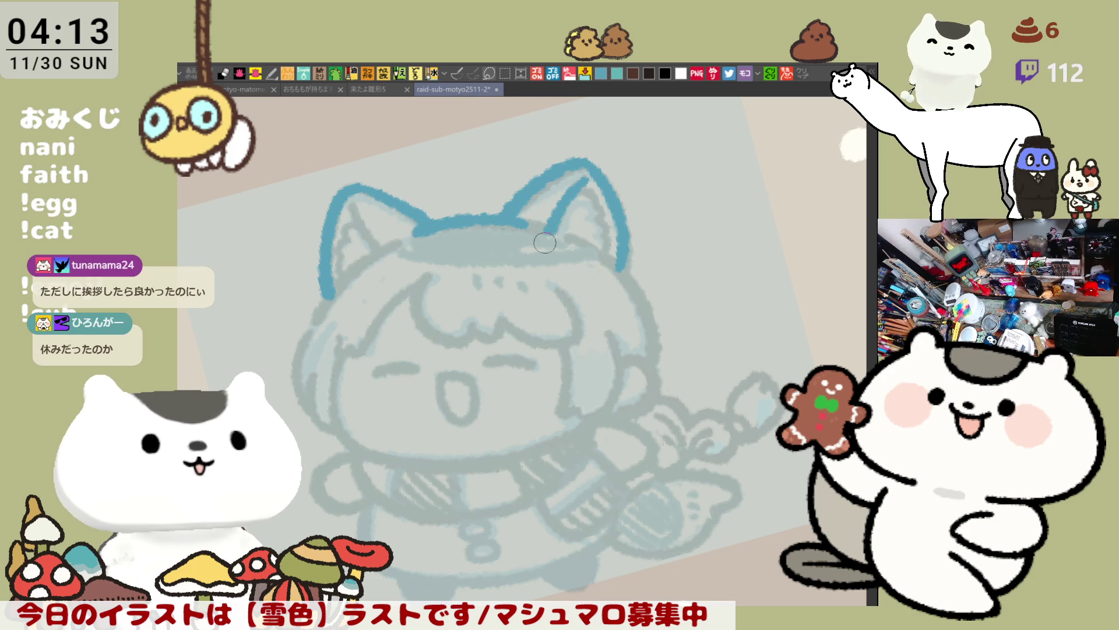
# Refine the right ear's outer edge and thin inner line, and add the left inner-ear line.
pyautogui.moveTo(582, 164)
pyautogui.mouseDown()
pyautogui.moveTo(607, 195)
pyautogui.moveTo(628, 262)
pyautogui.mouseUp()
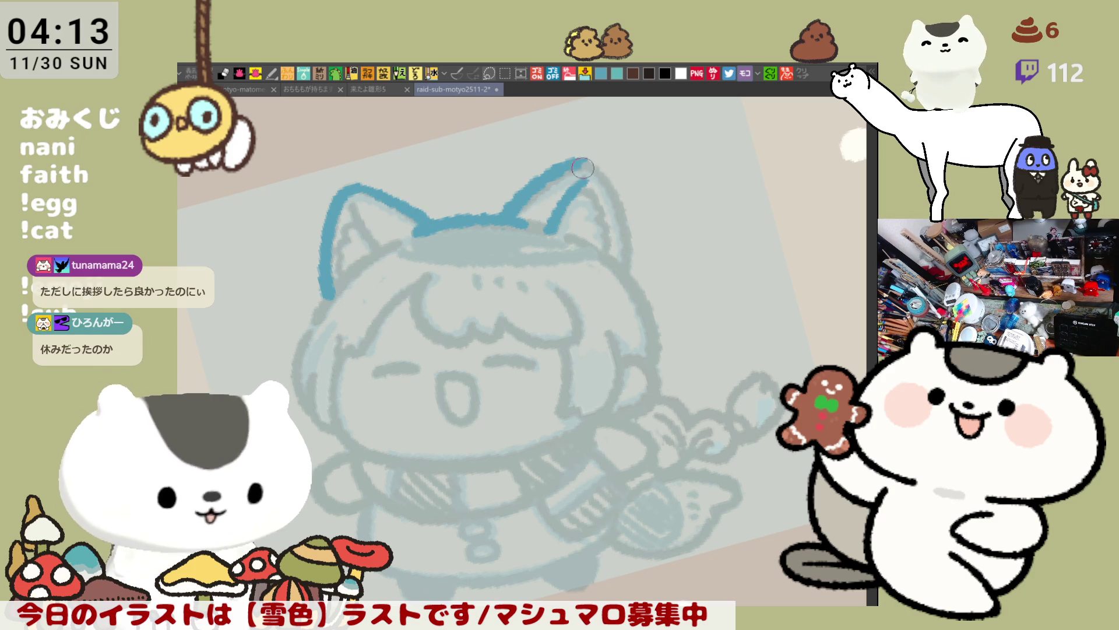
pyautogui.moveTo(615, 197)
pyautogui.mouseDown()
pyautogui.moveTo(606, 170)
pyautogui.moveTo(628, 274)
pyautogui.mouseUp()
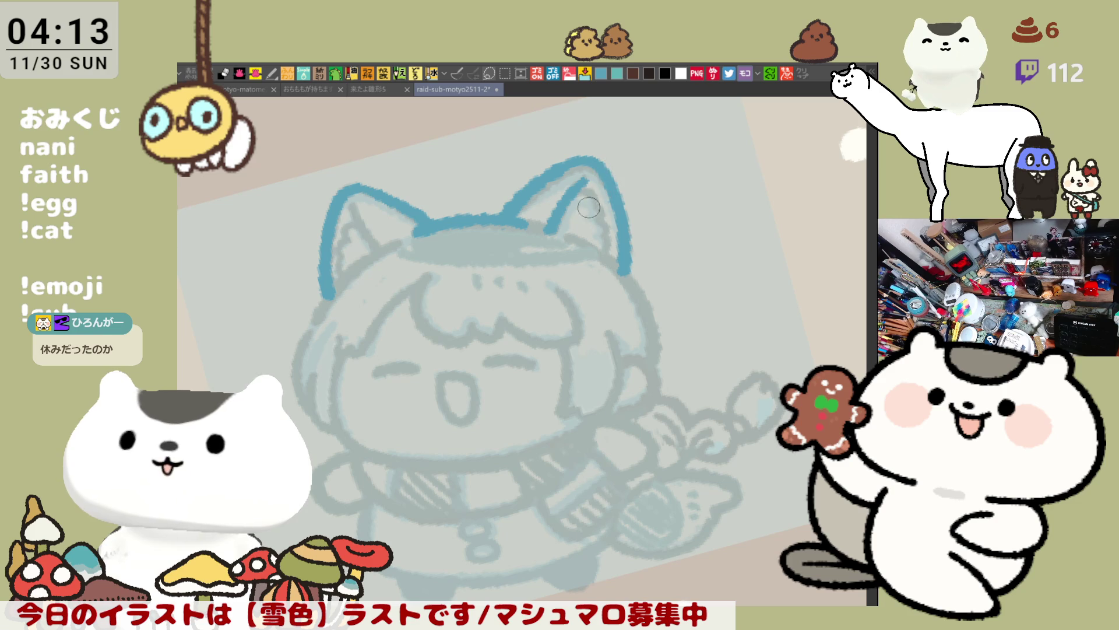
pyautogui.hotkey('ctrl', 'z')
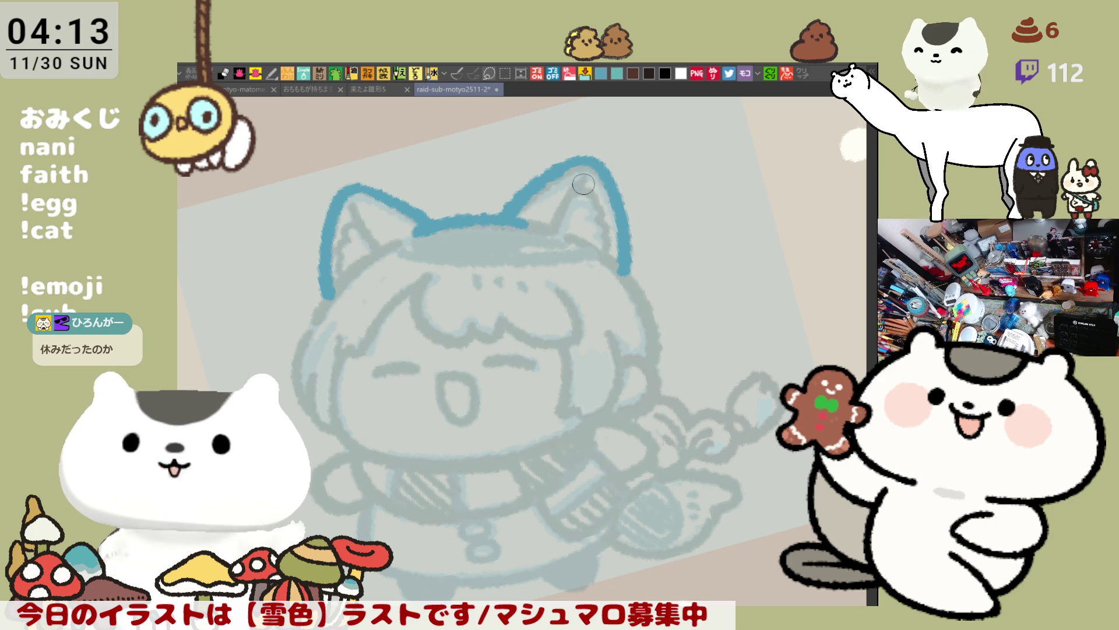
pyautogui.moveTo(585, 176); pyautogui.dragTo(548, 227)
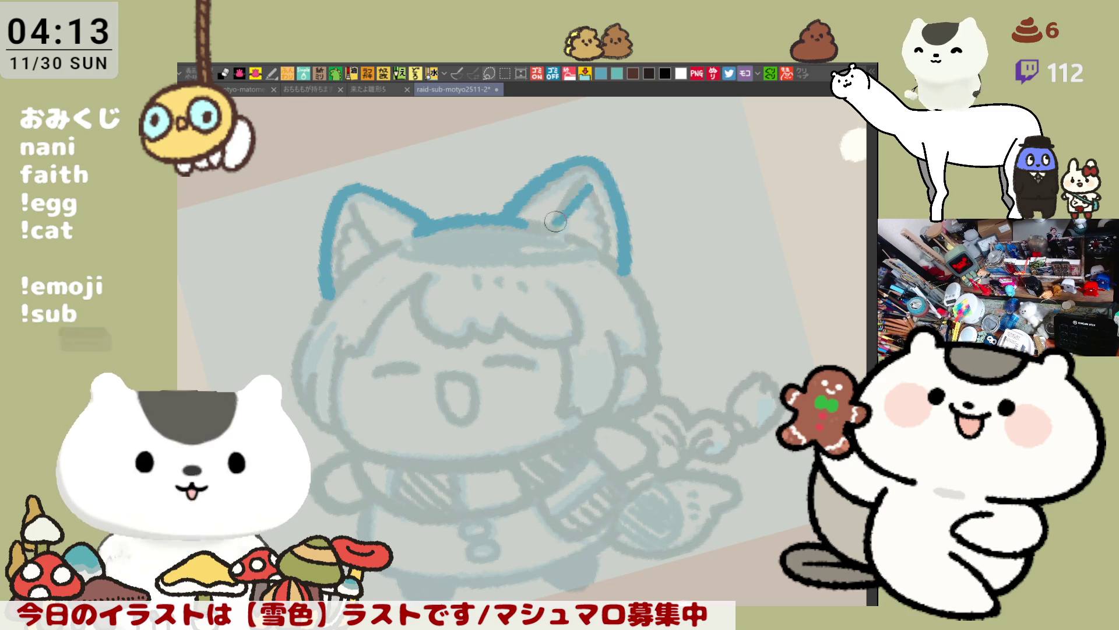
pyautogui.hotkey('ctrl', 'z')
pyautogui.moveTo(589, 184); pyautogui.dragTo(560, 236)
pyautogui.hotkey('ctrl', 'z')
pyautogui.moveTo(590, 181); pyautogui.dragTo(558, 234)
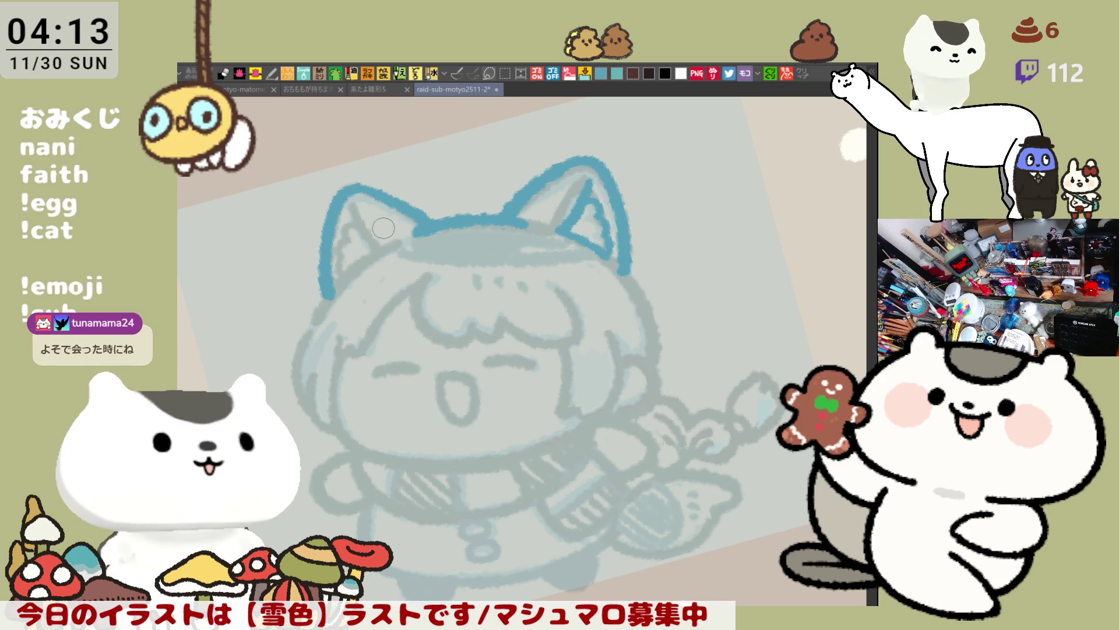
pyautogui.moveTo(357, 203)
pyautogui.mouseDown()
pyautogui.moveTo(377, 234)
pyautogui.moveTo(350, 247)
pyautogui.moveTo(345, 284)
pyautogui.moveTo(387, 242)
pyautogui.mouseUp()
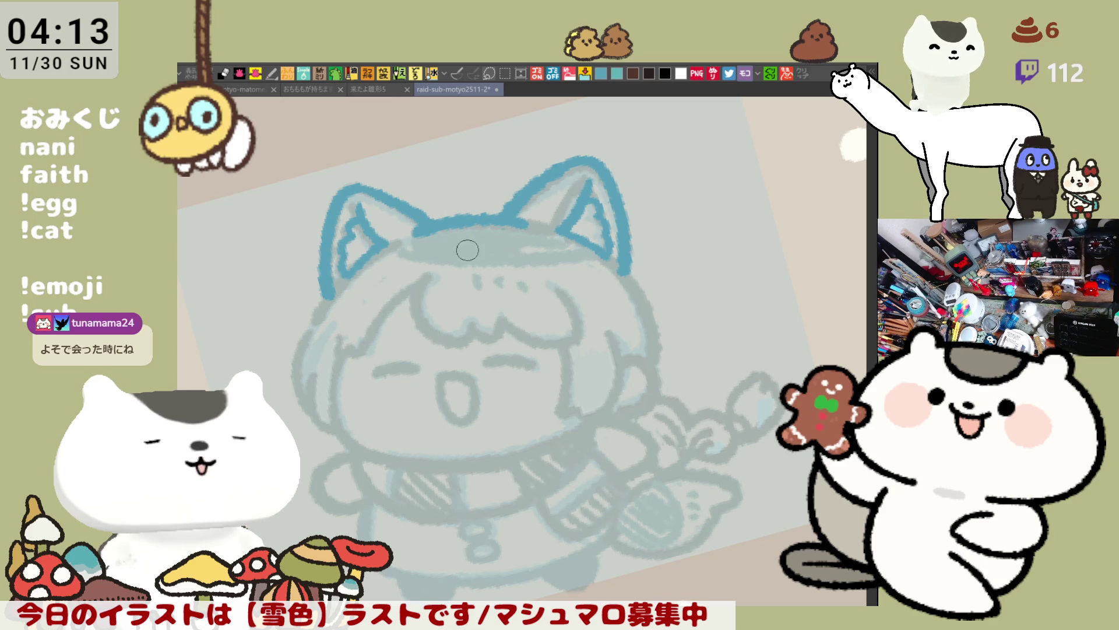
pyautogui.moveTo(467, 250); pyautogui.dragTo(590, 252)
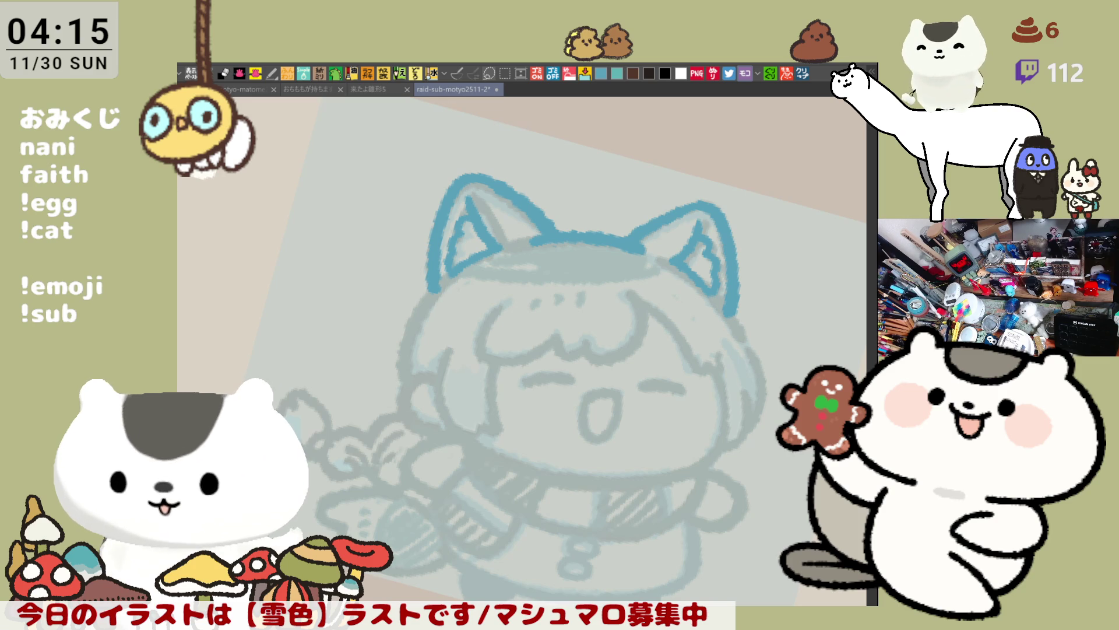
pyautogui.click(798, 73)
pyautogui.moveTo(503, 289)
pyautogui.mouseDown()
pyautogui.moveTo(579, 331)
pyautogui.moveTo(598, 297)
pyautogui.mouseUp()
pyautogui.moveTo(669, 168); pyautogui.dragTo(579, 252)
pyautogui.scroll(6, 580, 252)
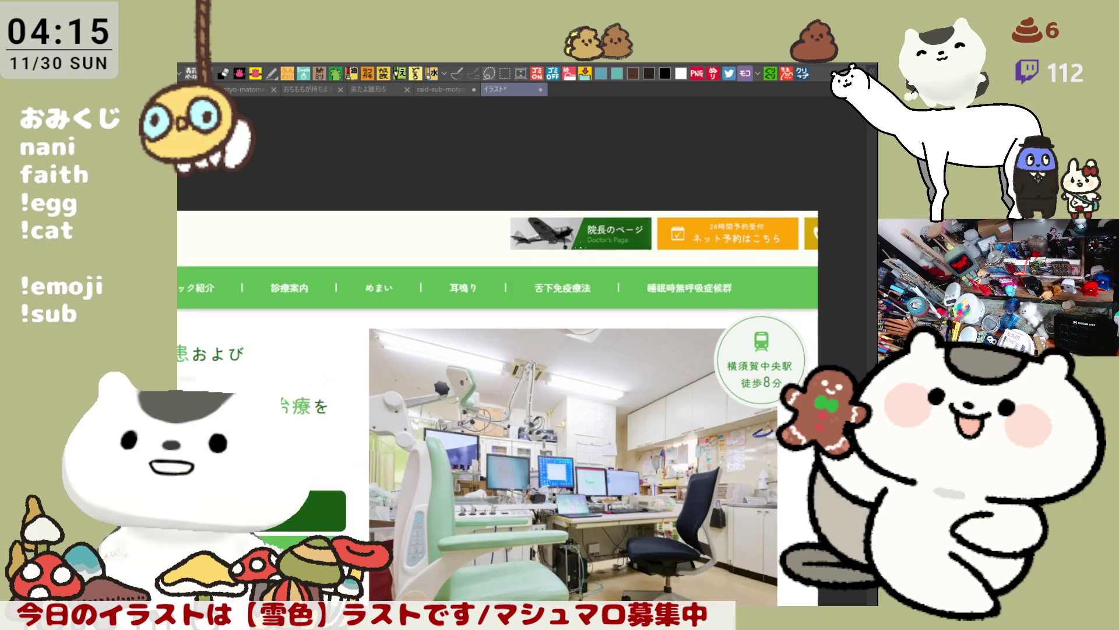
pyautogui.scroll(3, 598, 237)
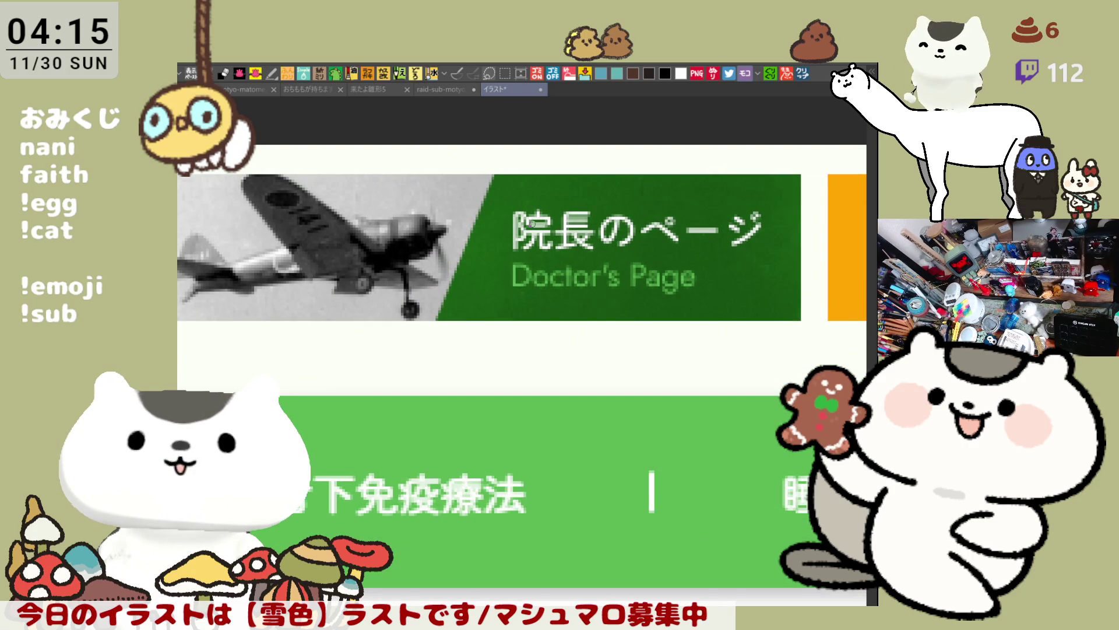
pyautogui.scroll(-1, 532, 224)
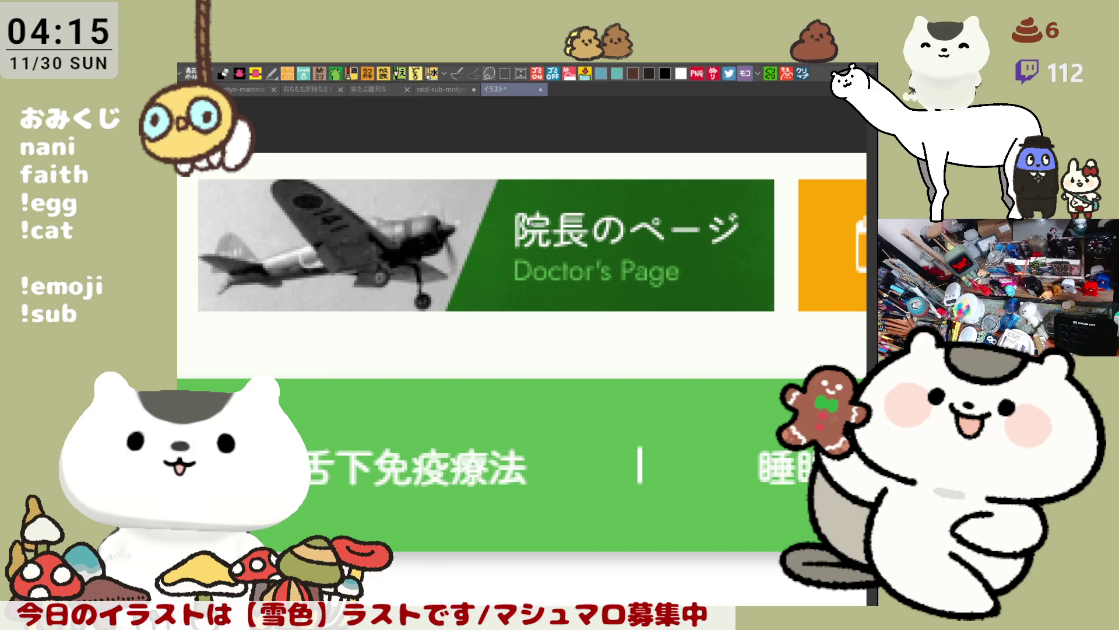
pyautogui.scroll(-4, 535, 223)
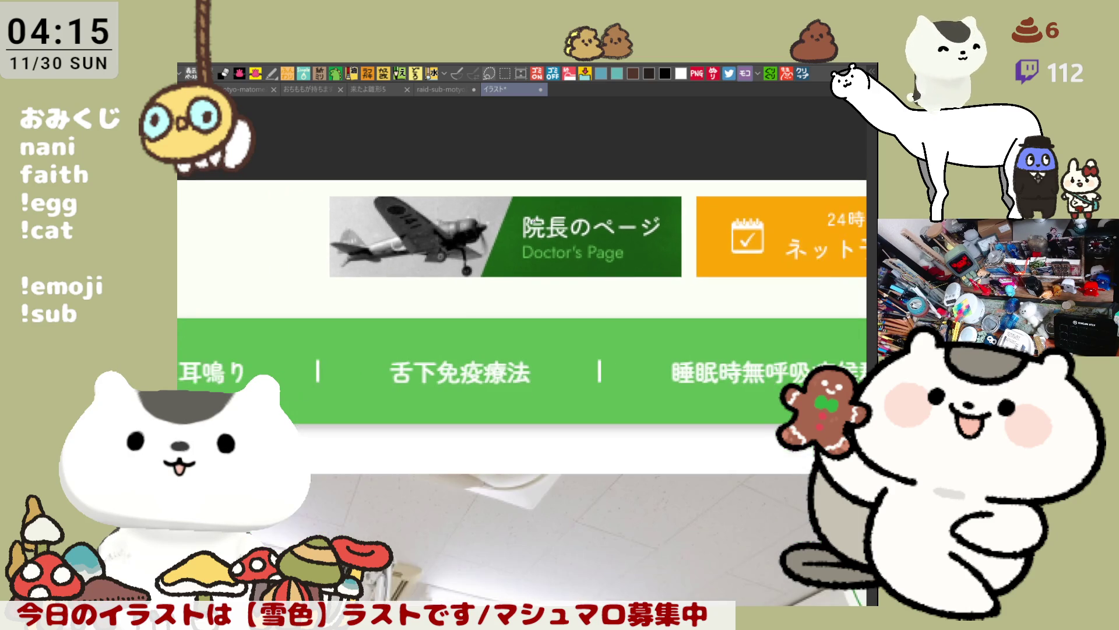
pyautogui.scroll(-1, 534, 225)
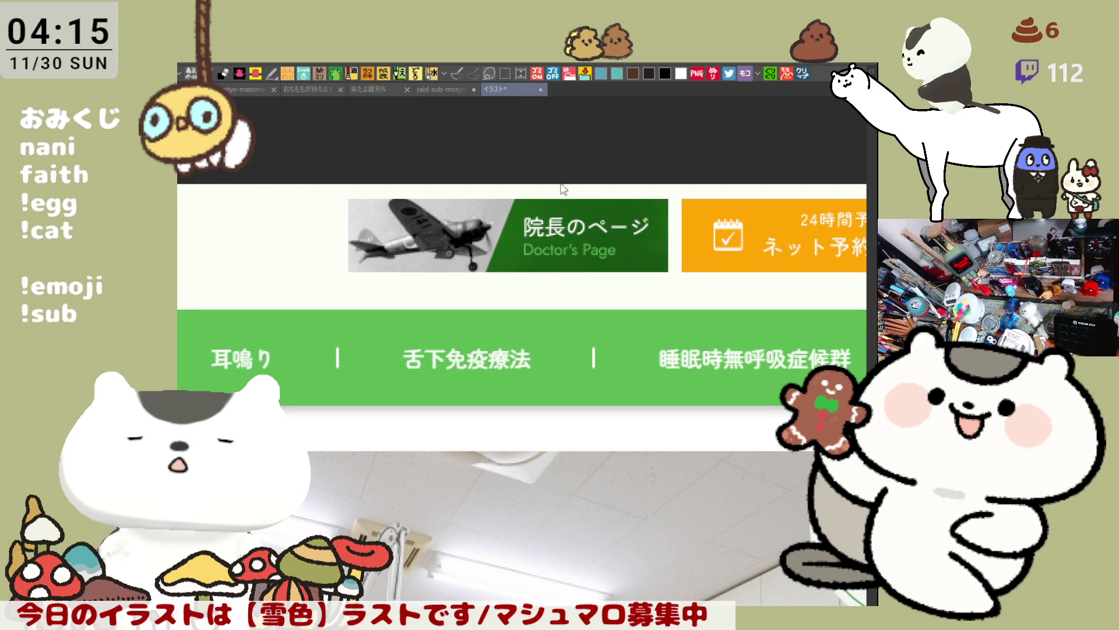
pyautogui.hotkey('ctrl', 'w')
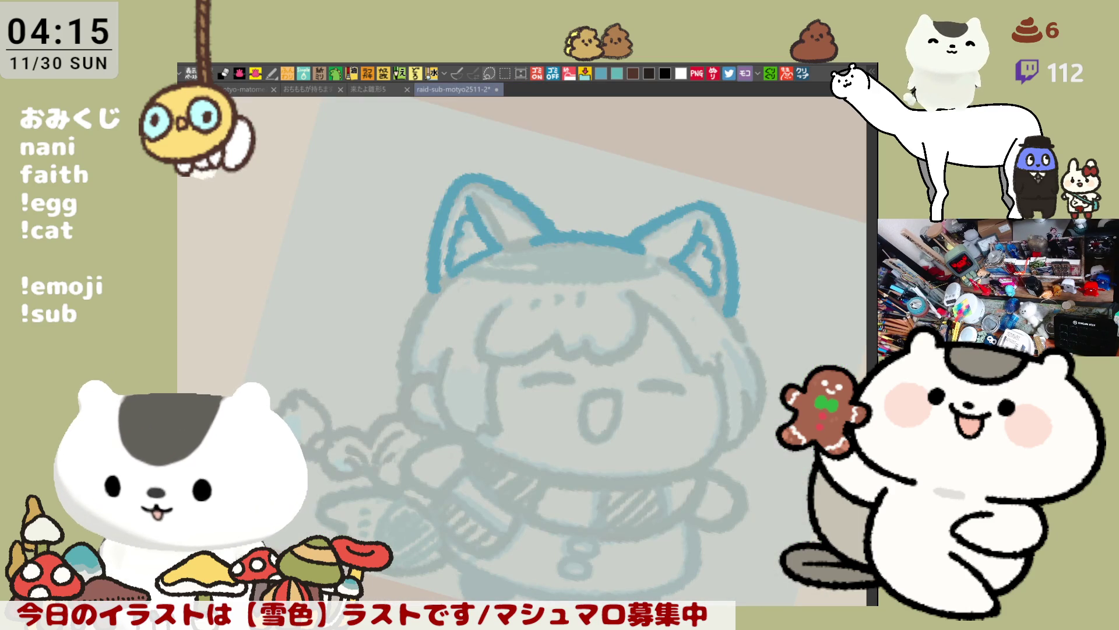